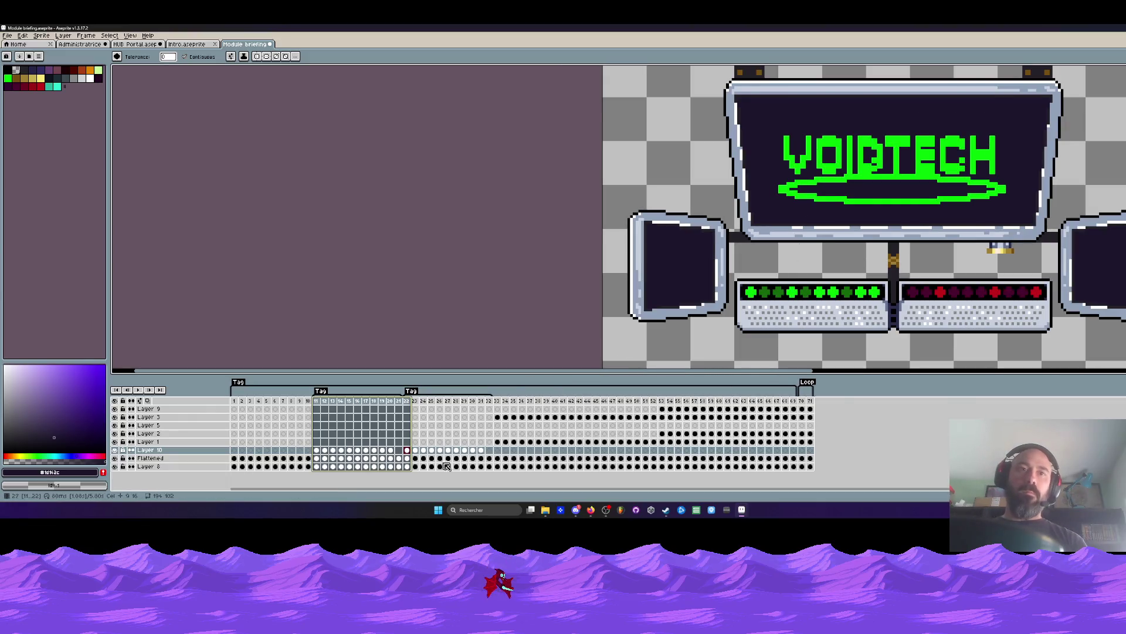
Review the logo frames around 20-22, play them back, and target the Flattened layer at frame 20.
click(408, 451)
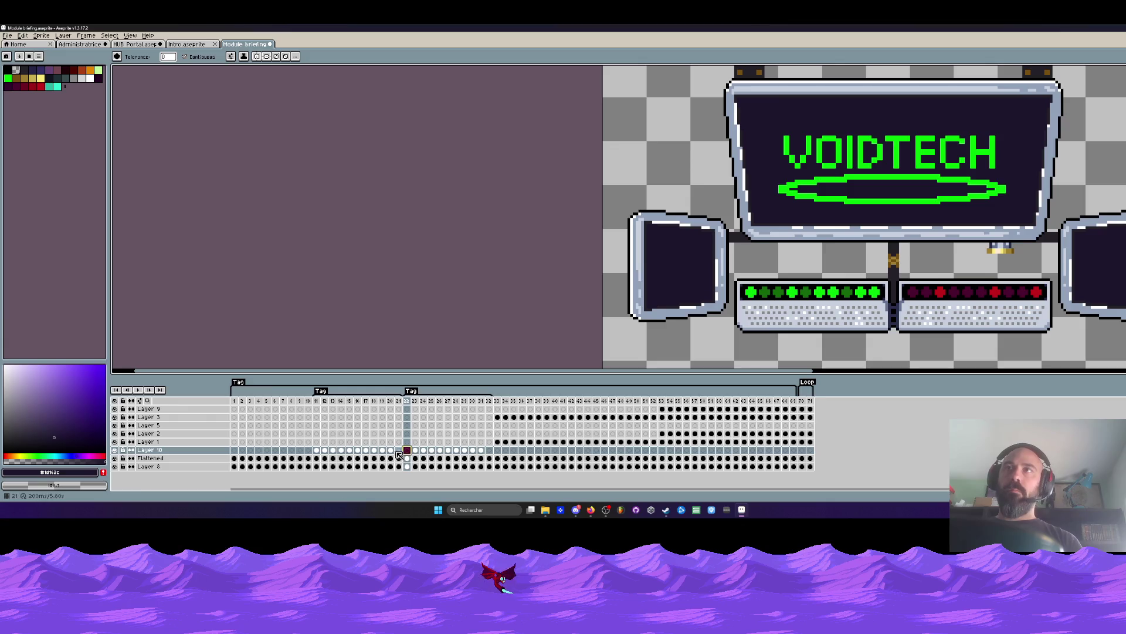
key(Left)
key(Left)
key(Right)
key(Right)
key(Return)
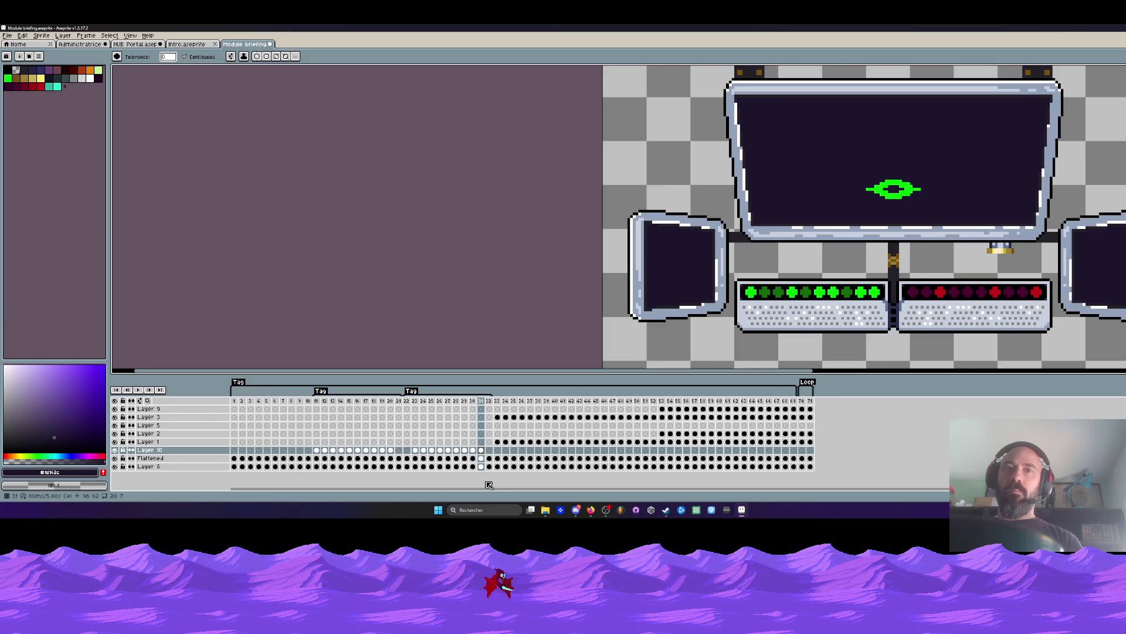
click(319, 451)
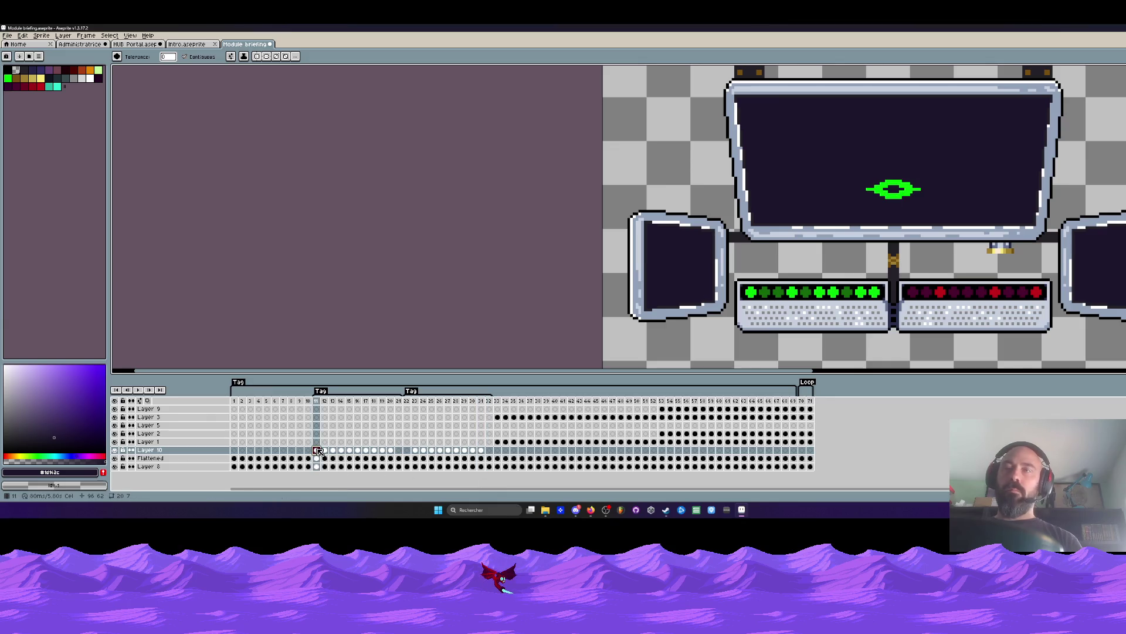
click(370, 453)
click(391, 451)
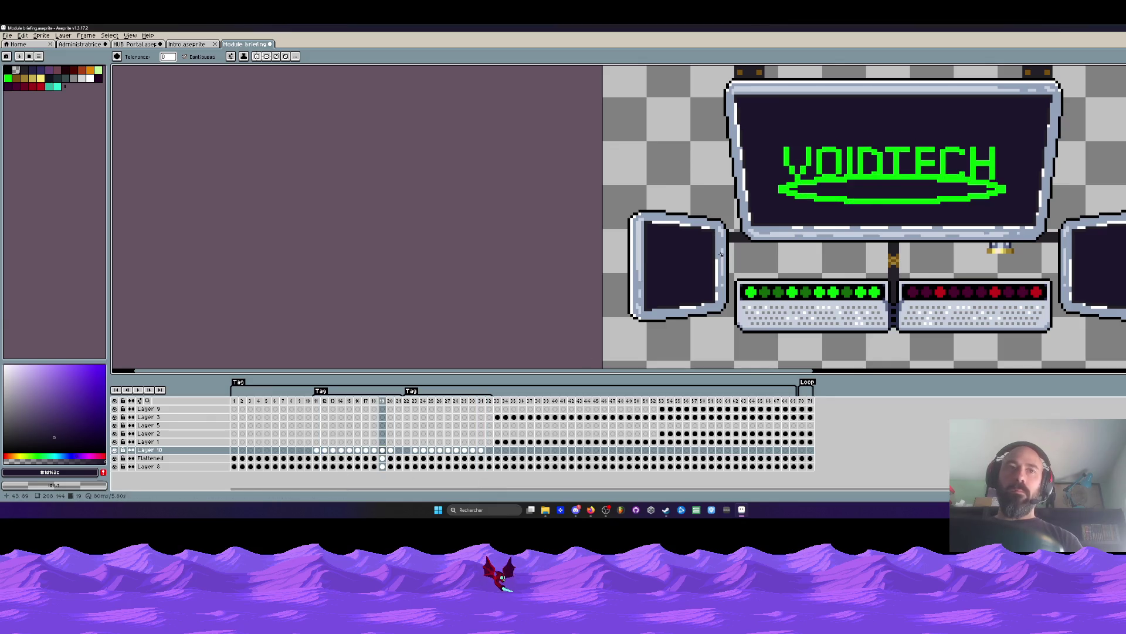
click(399, 459)
Marquee a small block of the D, then pencil green pixels at its top-right and sample the dark background colour.
key(v)
scroll(870, 126, up, 1)
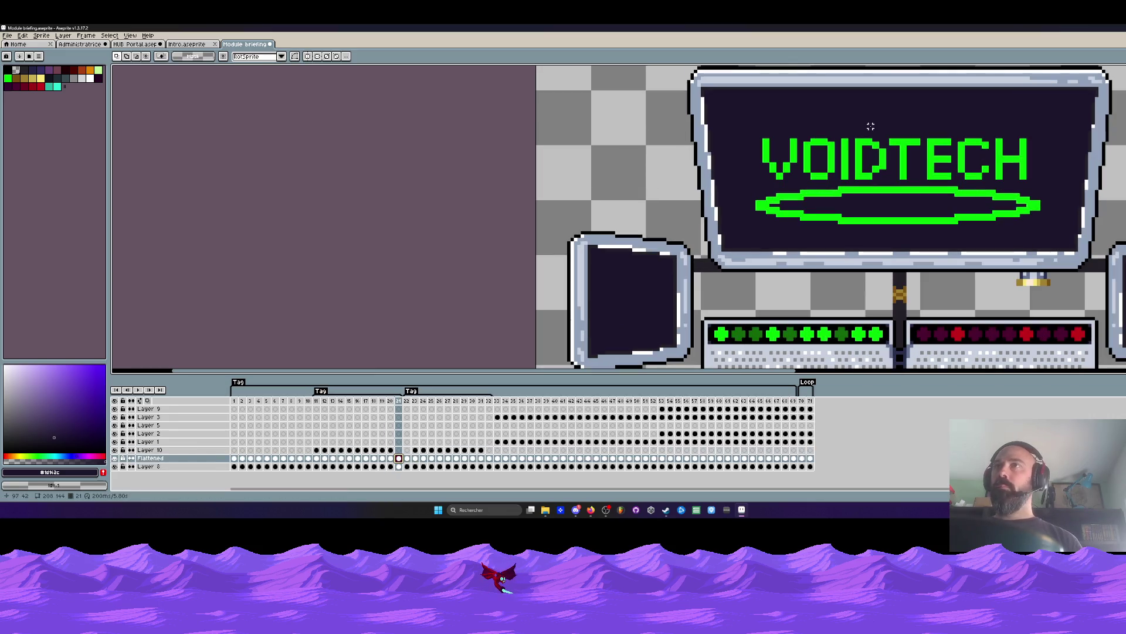
scroll(870, 126, up, 1)
scroll(869, 126, up, 1)
scroll(876, 176, up, 1)
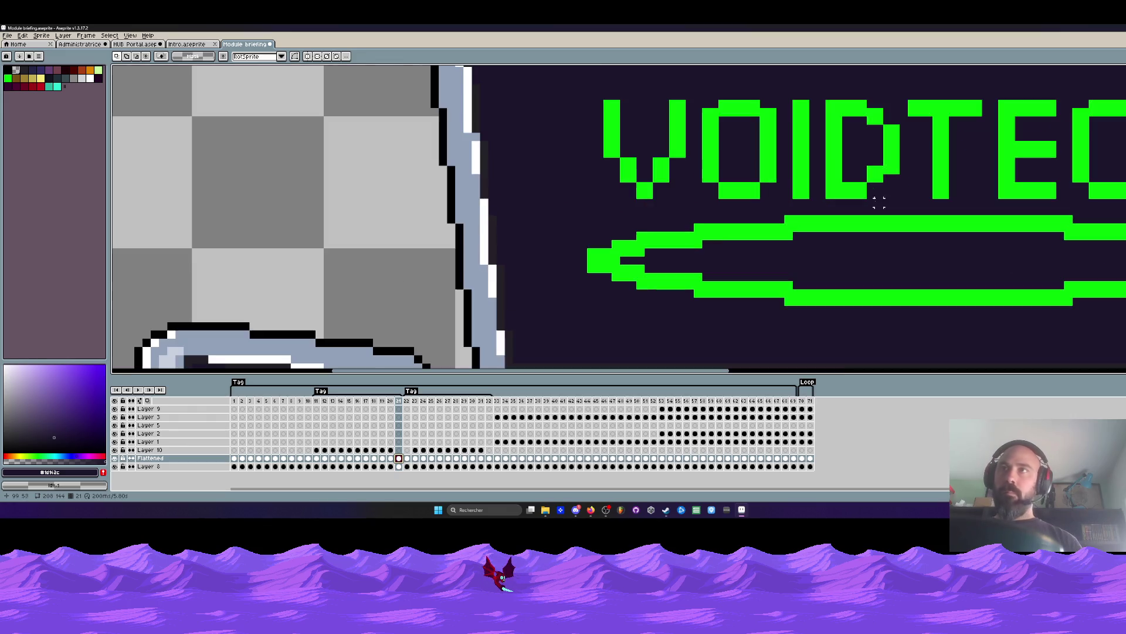
drag(866, 157, 899, 179)
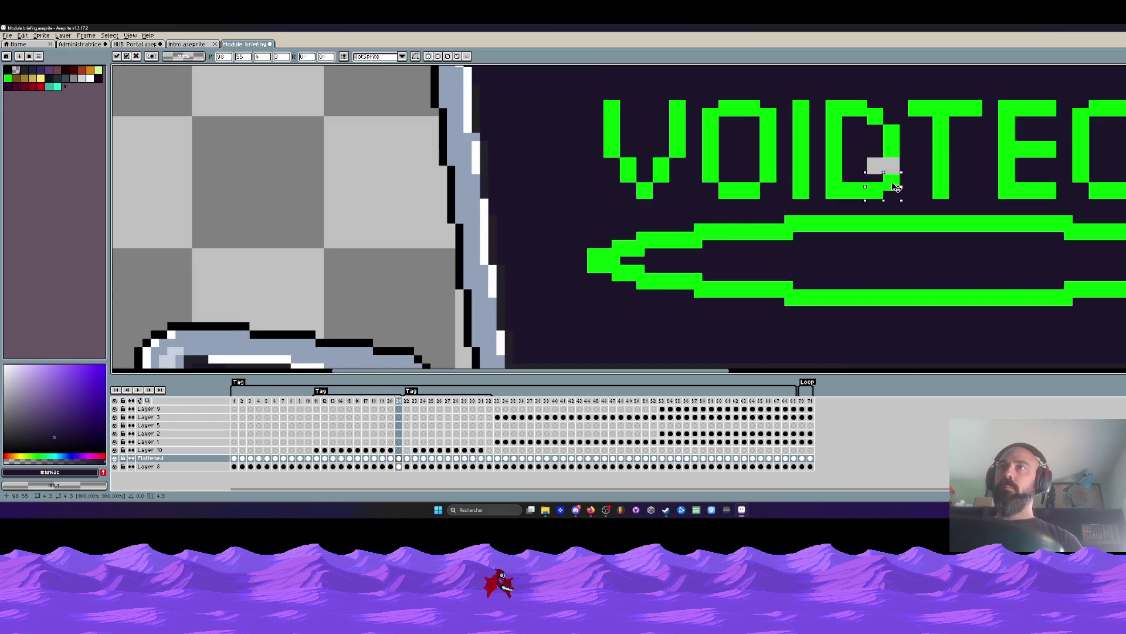
key(ctrl+d)
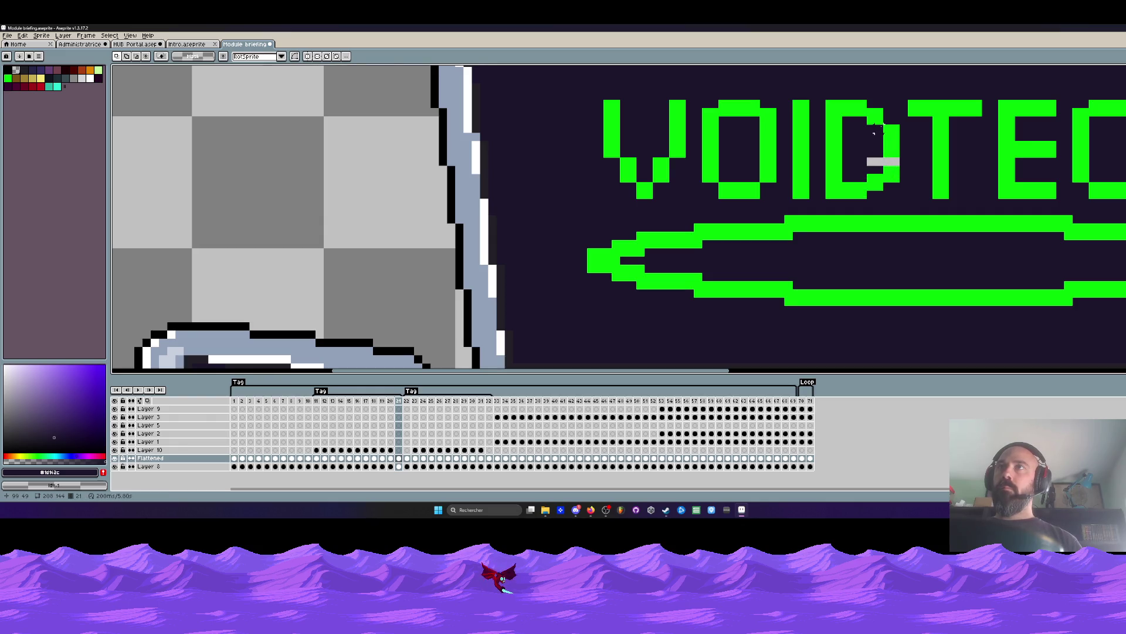
key(alt)
scroll(890, 141, up, 2)
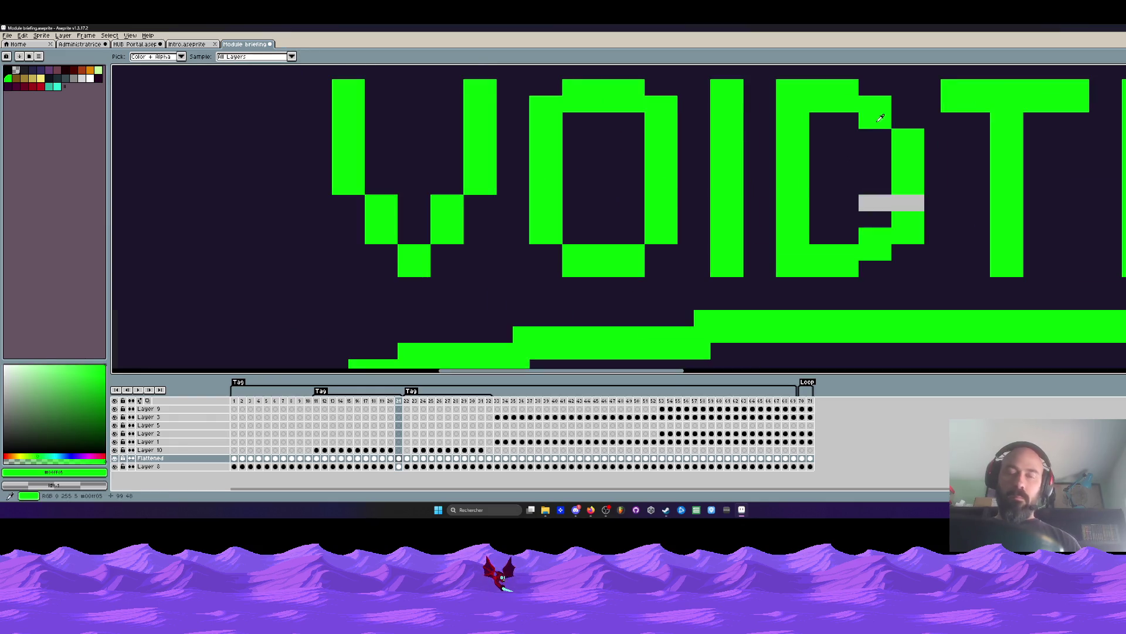
click(898, 199)
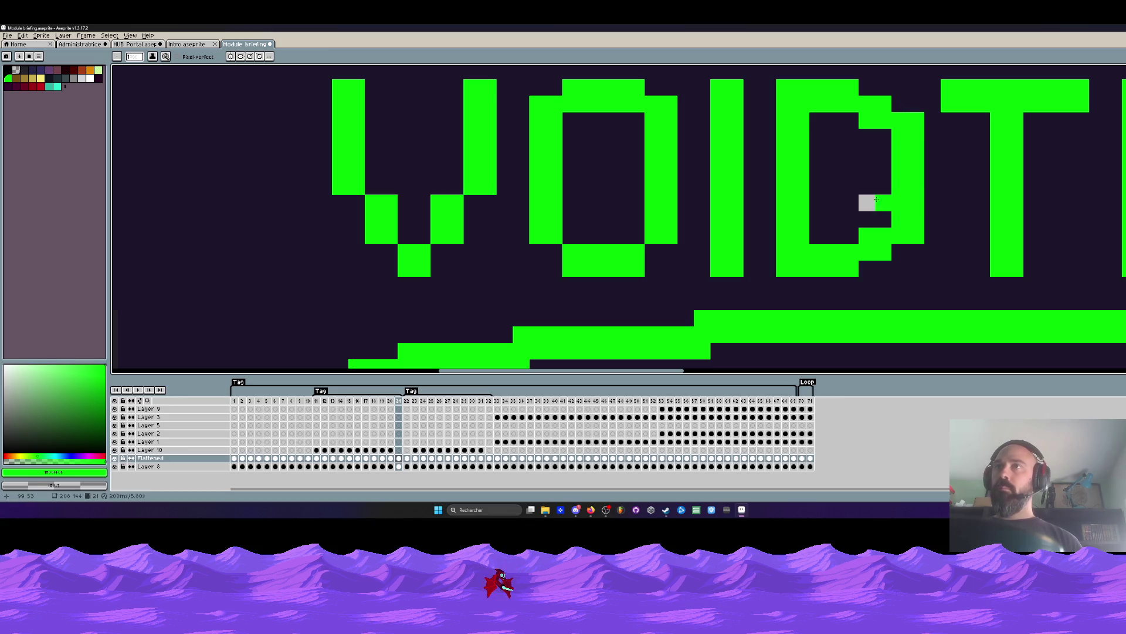
alt+right_click(876, 196)
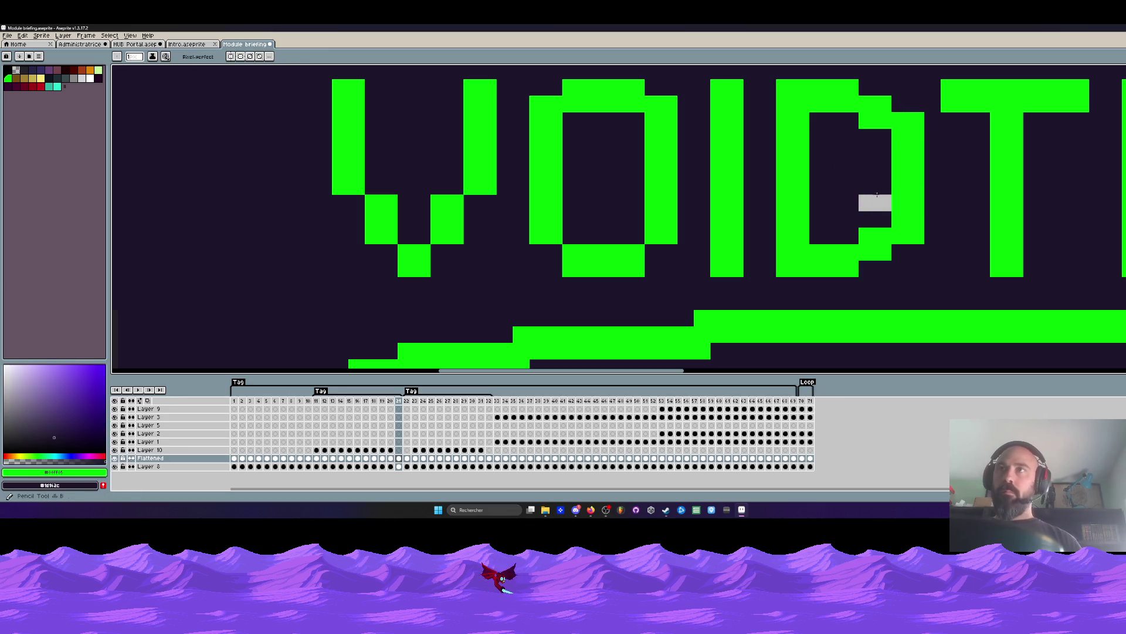
scroll(875, 196, down, 4)
scroll(880, 211, up, 4)
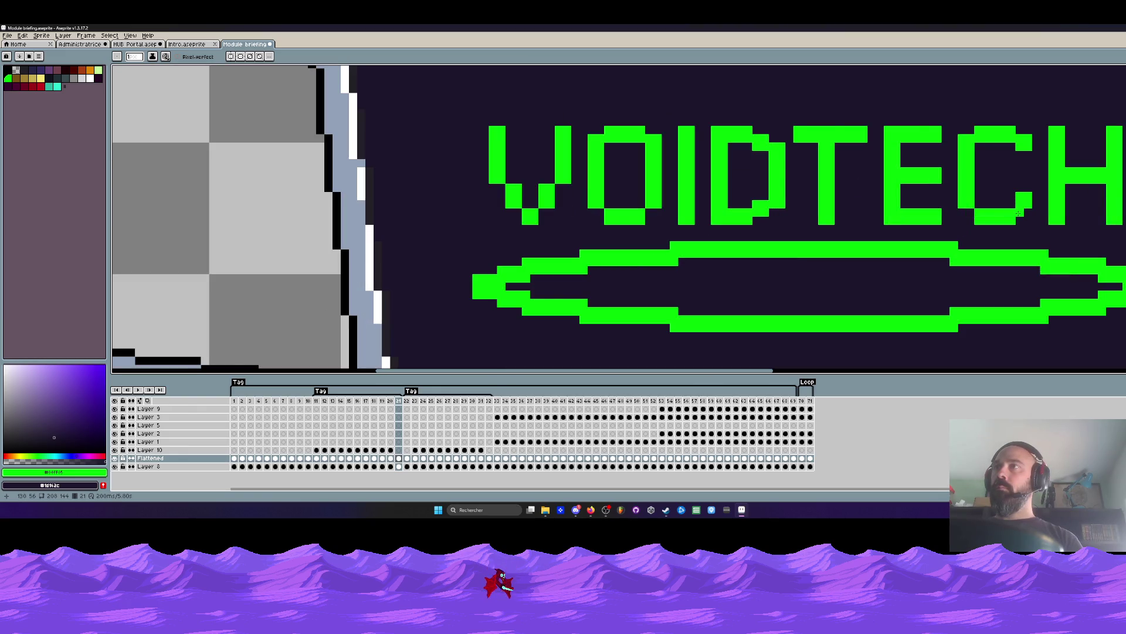
scroll(942, 176, down, 4)
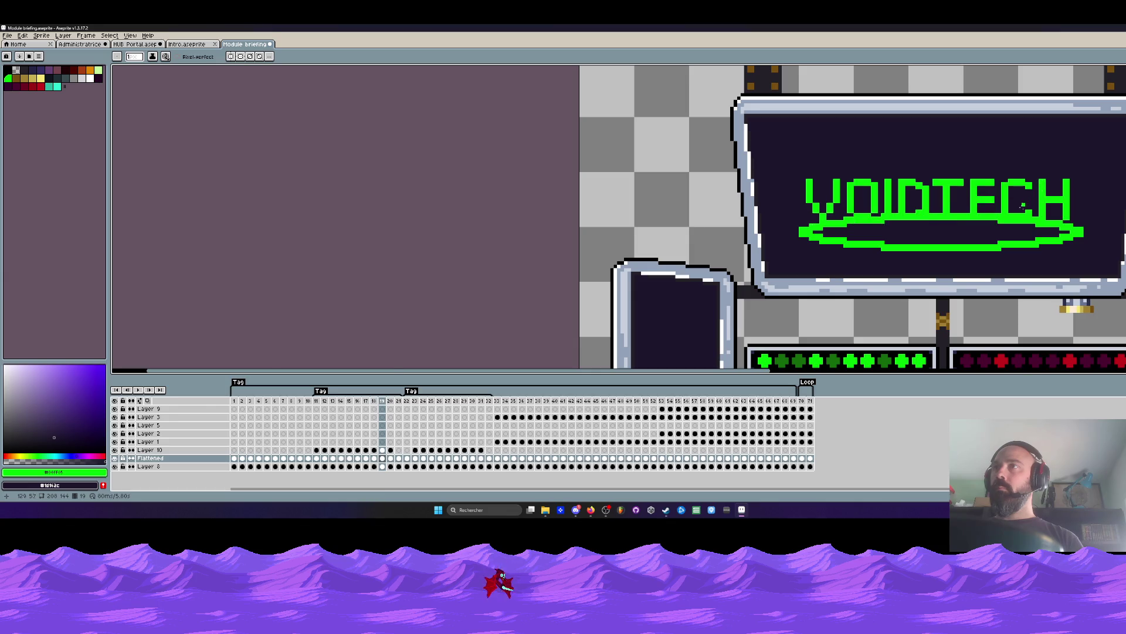
scroll(880, 211, up, 4)
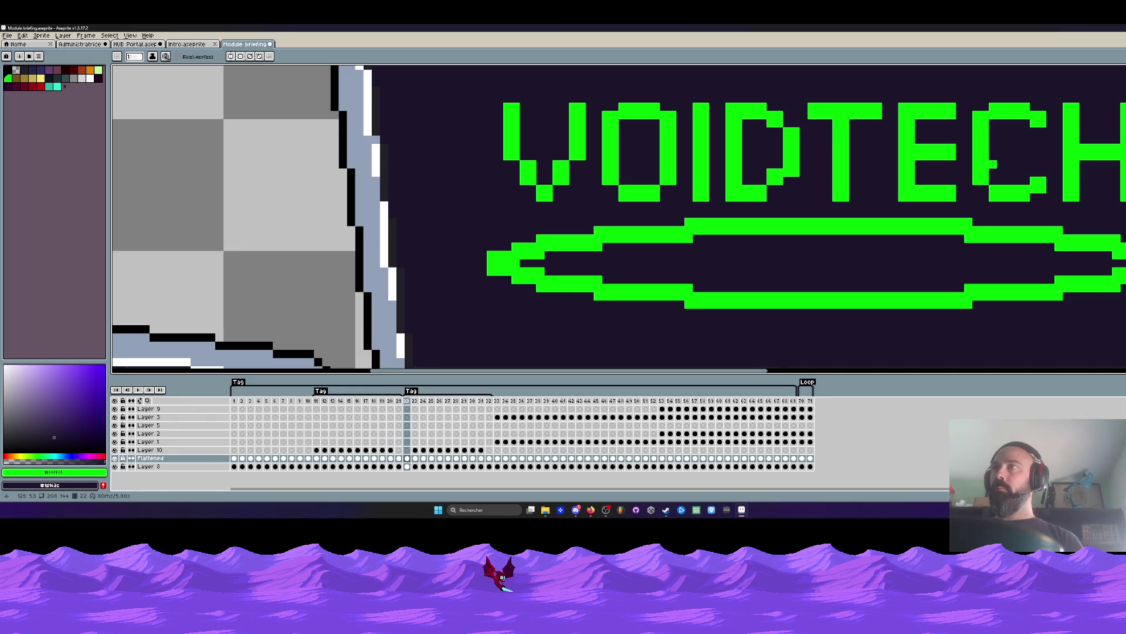
scroll(811, 180, up, 1)
scroll(792, 176, up, 1)
key(m)
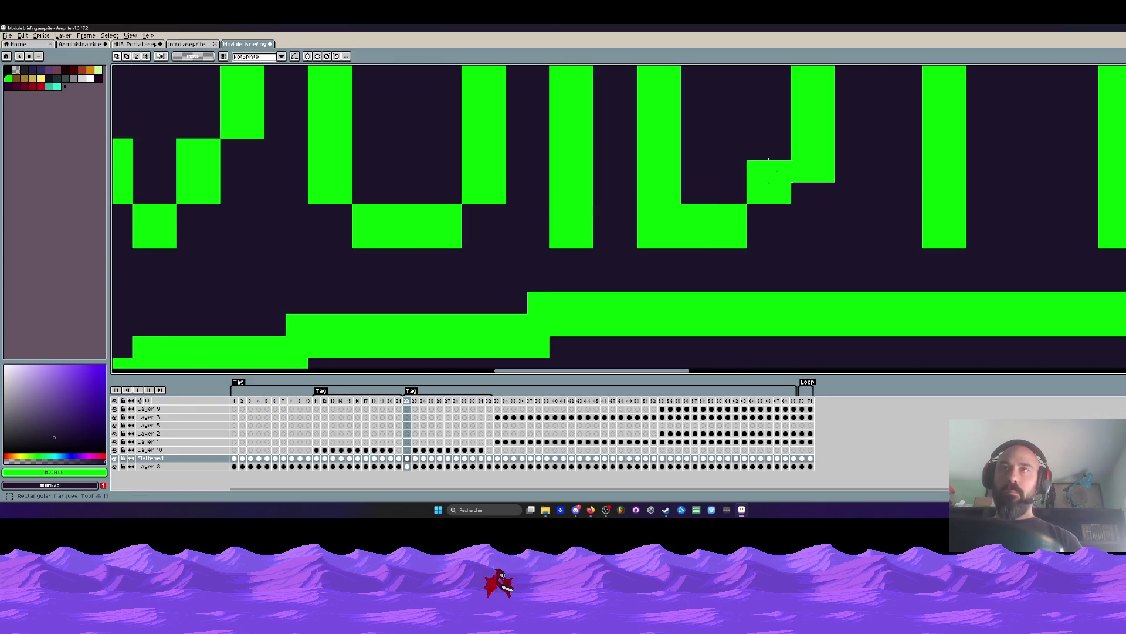
Offset a green strip of the D and a slice at its top, then add a new frame after 21.
drag(746, 139, 837, 207)
mouse_move(784, 176)
mouse_down()
mouse_move(770, 150)
mouse_move(812, 150)
mouse_move(824, 127)
mouse_up()
scroll(820, 141, down, 2)
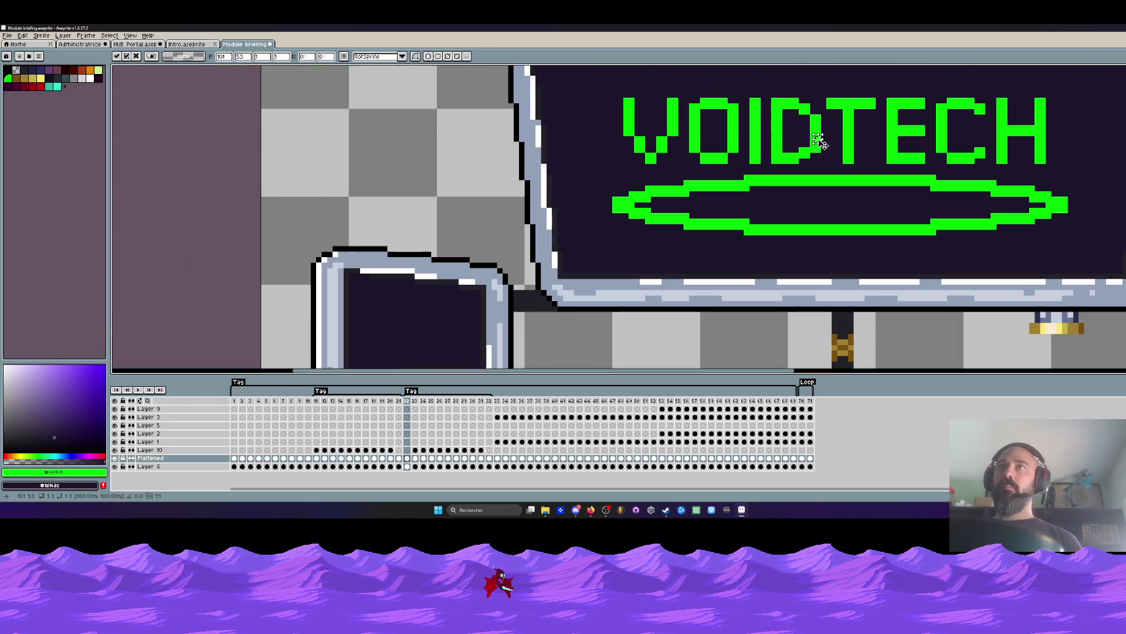
scroll(820, 140, up, 2)
drag(803, 99, 831, 130)
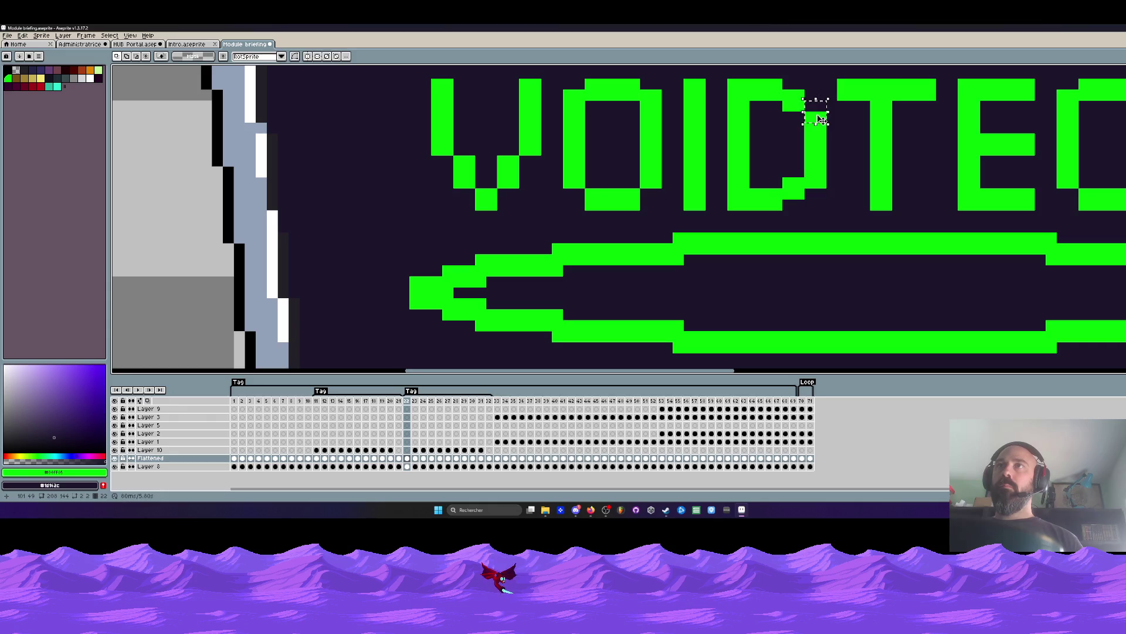
scroll(819, 119, down, 2)
scroll(818, 119, down, 2)
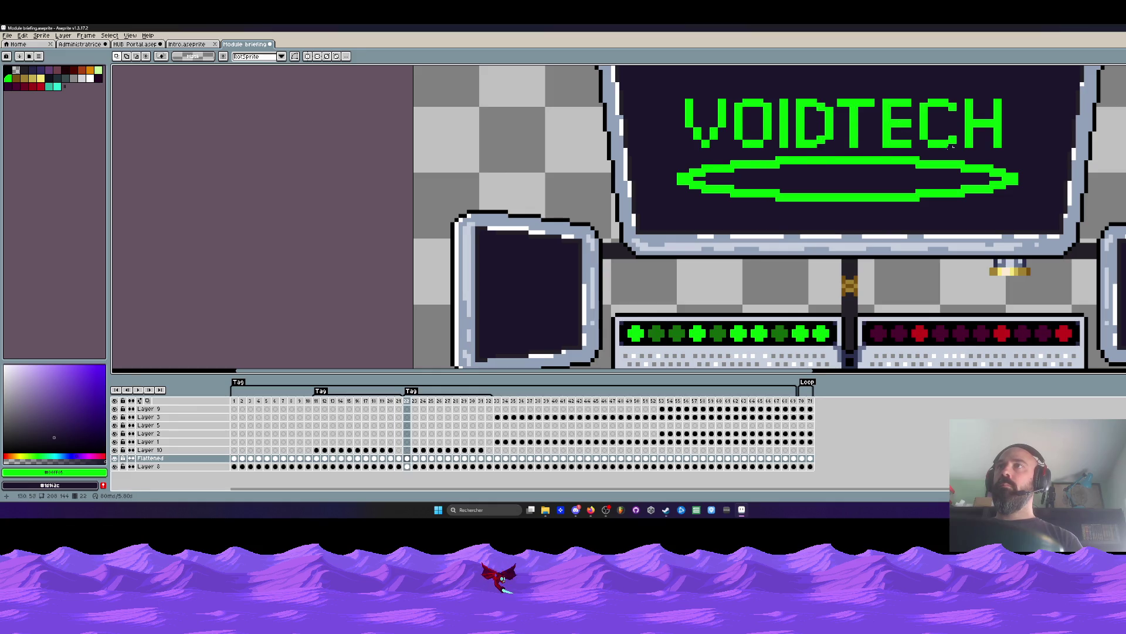
scroll(949, 146, up, 3)
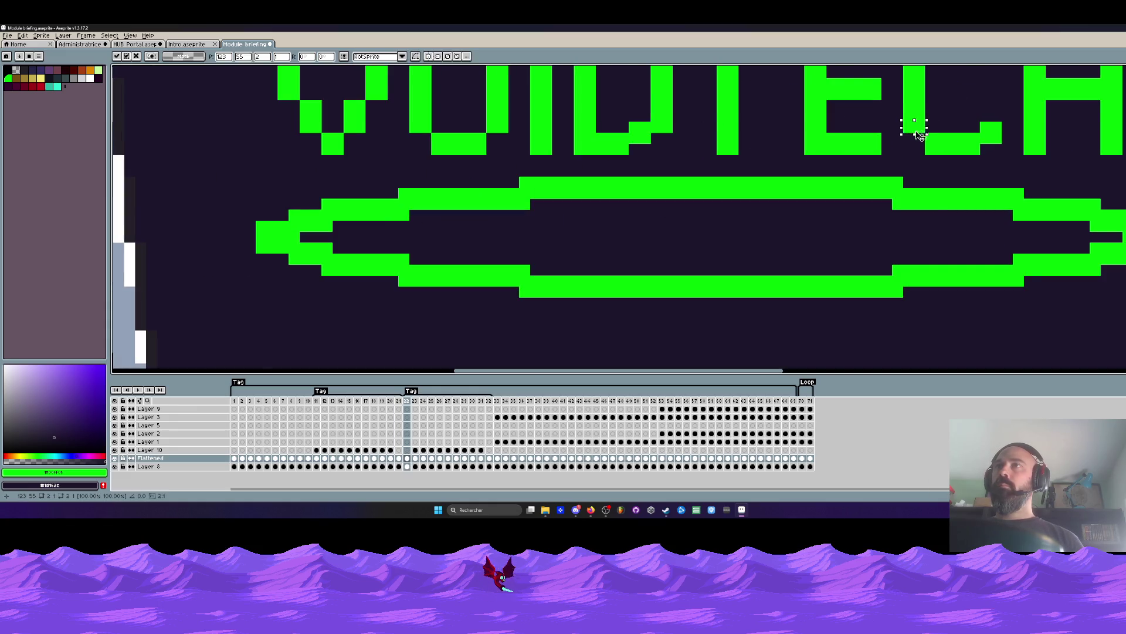
scroll(914, 128, down, 5)
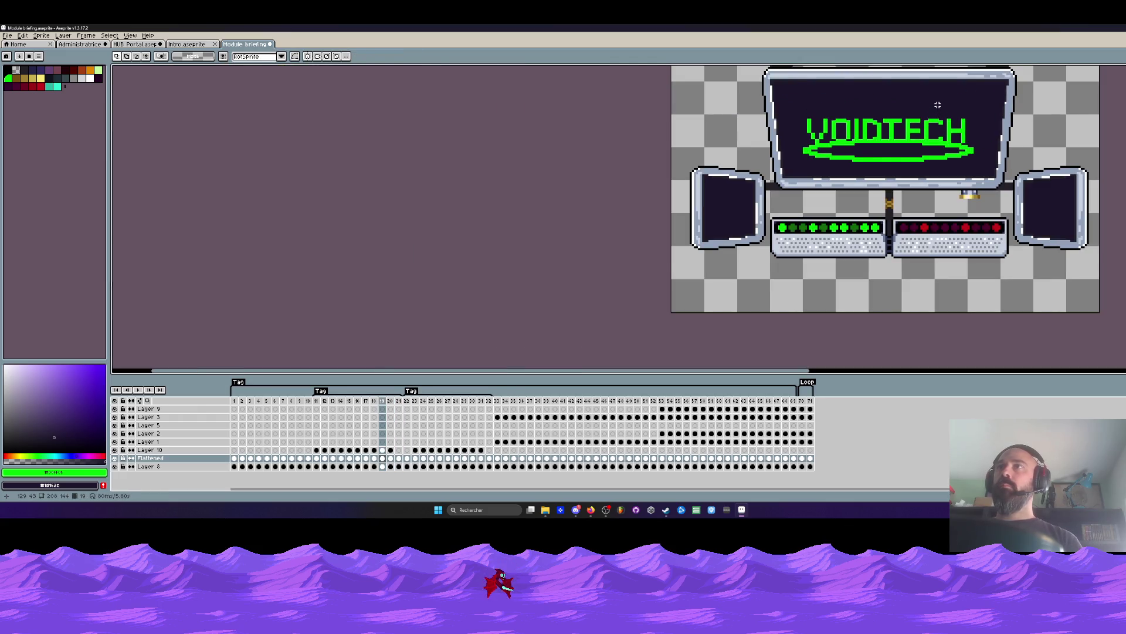
scroll(938, 106, up, 2)
scroll(926, 128, up, 3)
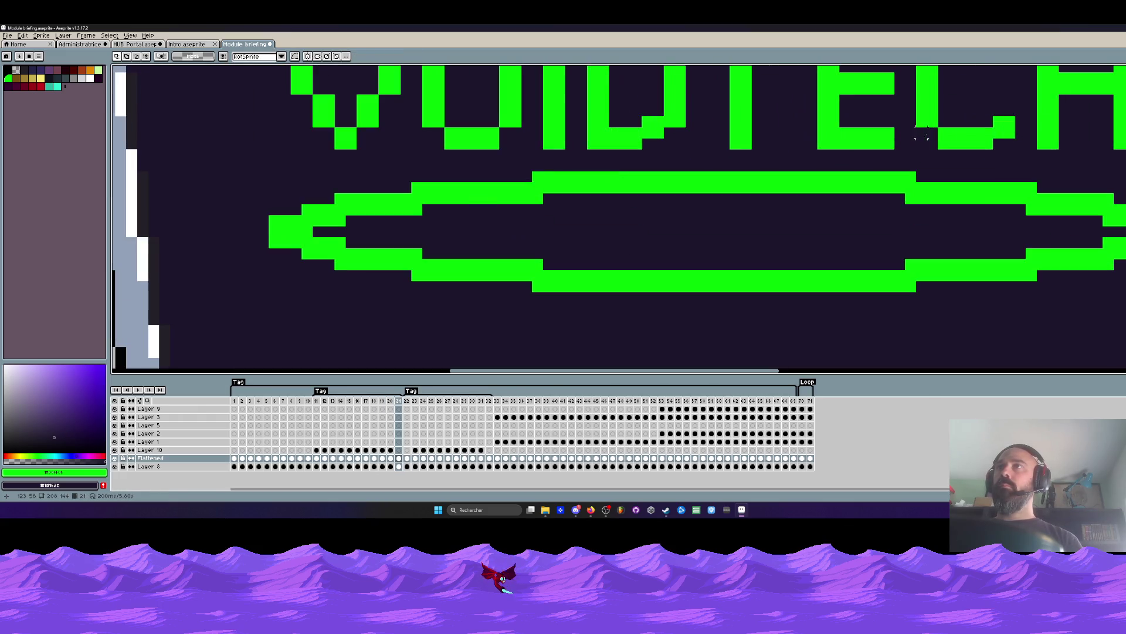
key(m)
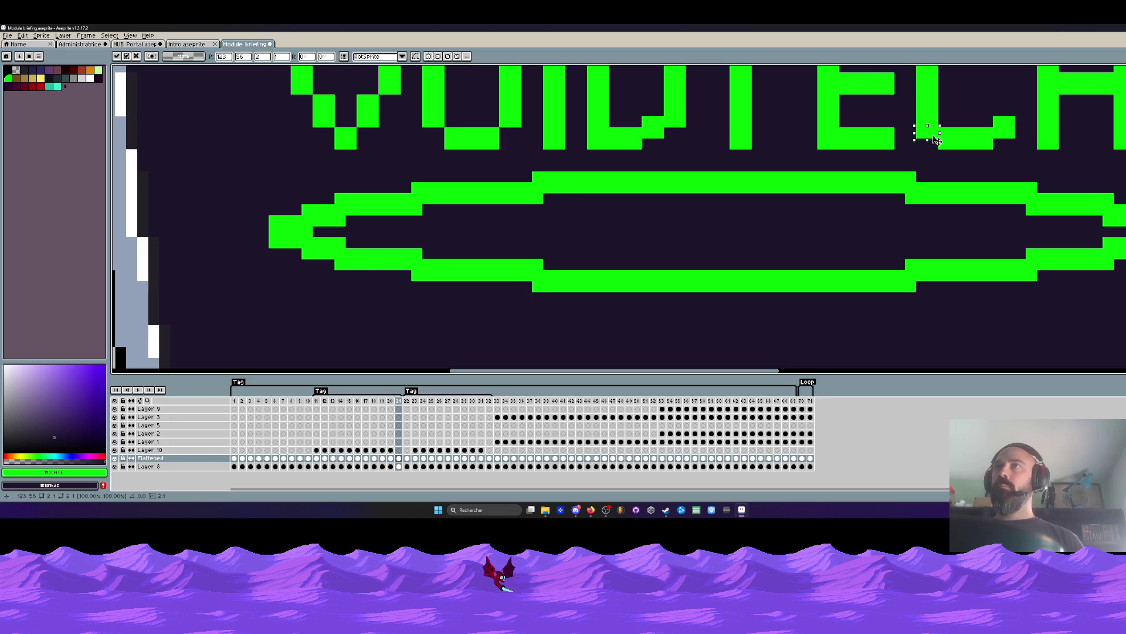
scroll(931, 134, down, 4)
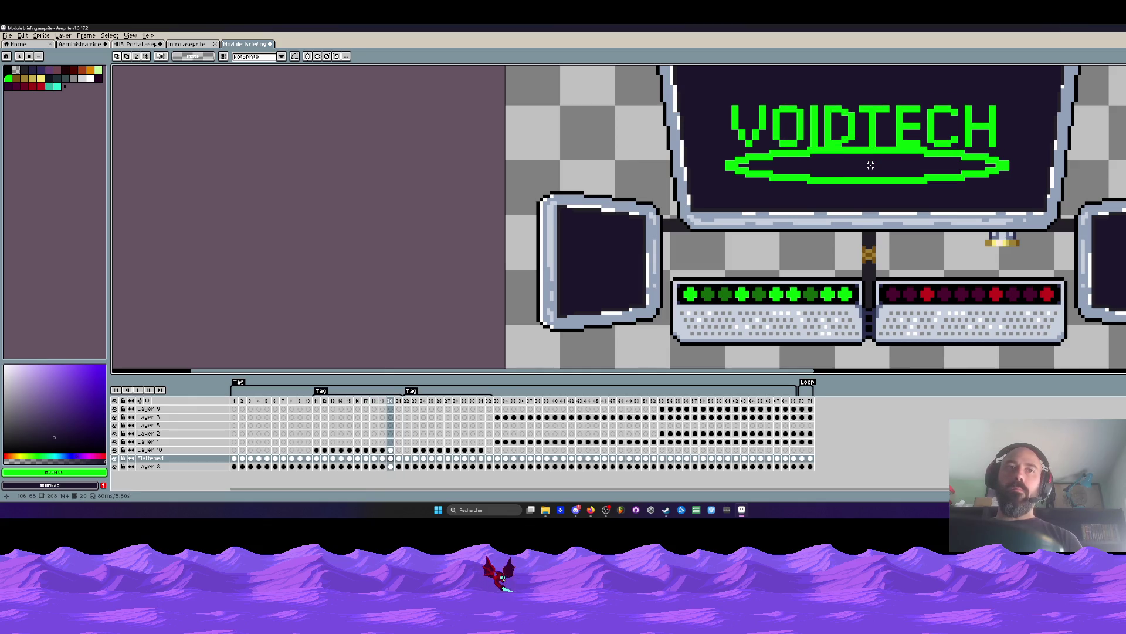
key(alt+n)
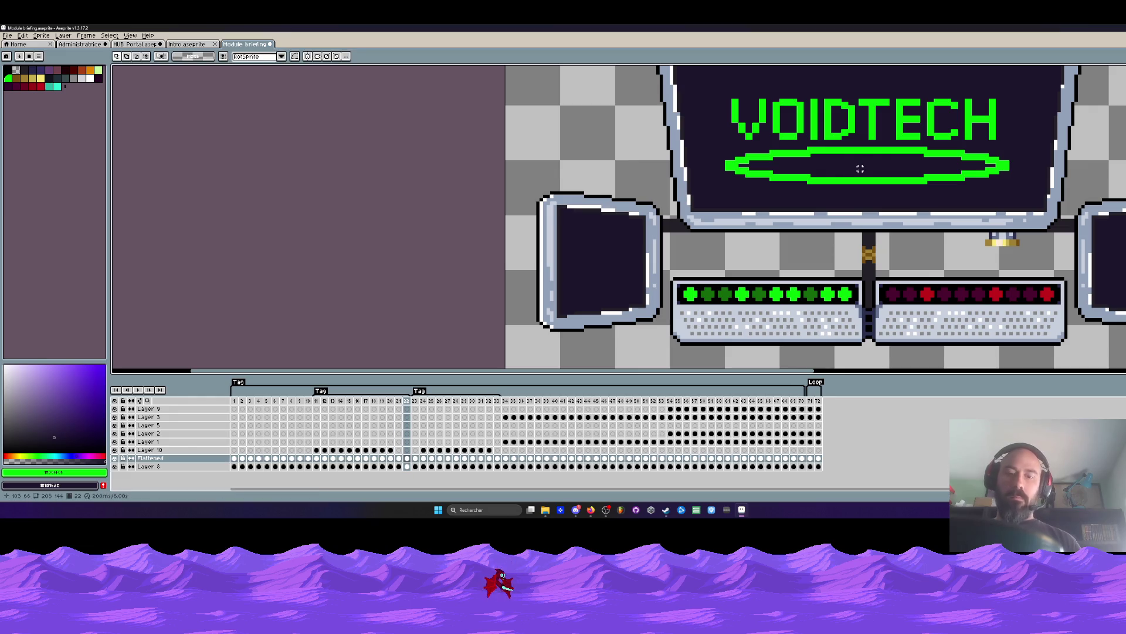
scroll(739, 125, up, 2)
Marquee the whole VOIDTECH text twice and drop the selection each time.
drag(685, 101, 1119, 170)
key(ctrl+d)
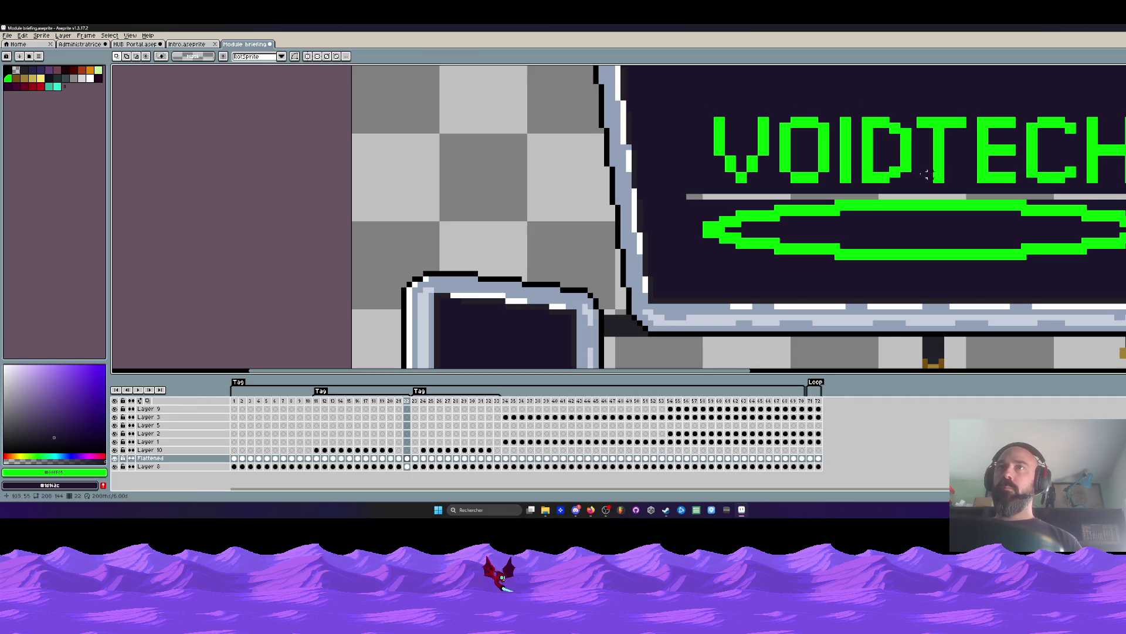
drag(701, 99, 1122, 195)
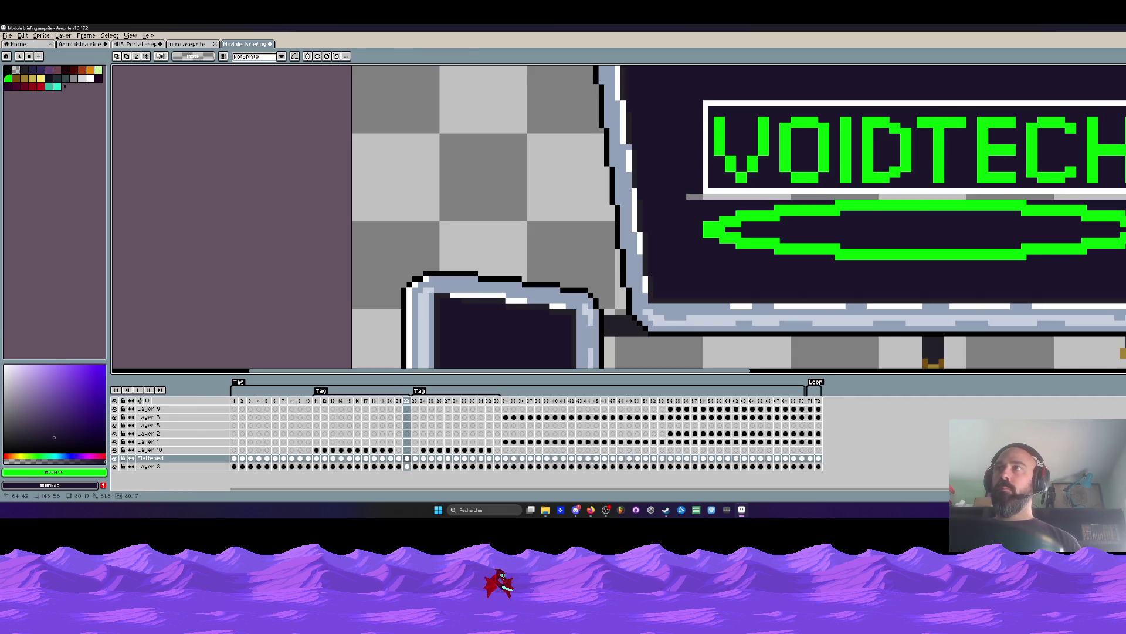
key(ctrl+d)
Insert another new frame after frame 21 and play the animation from frame 23.
click(401, 403)
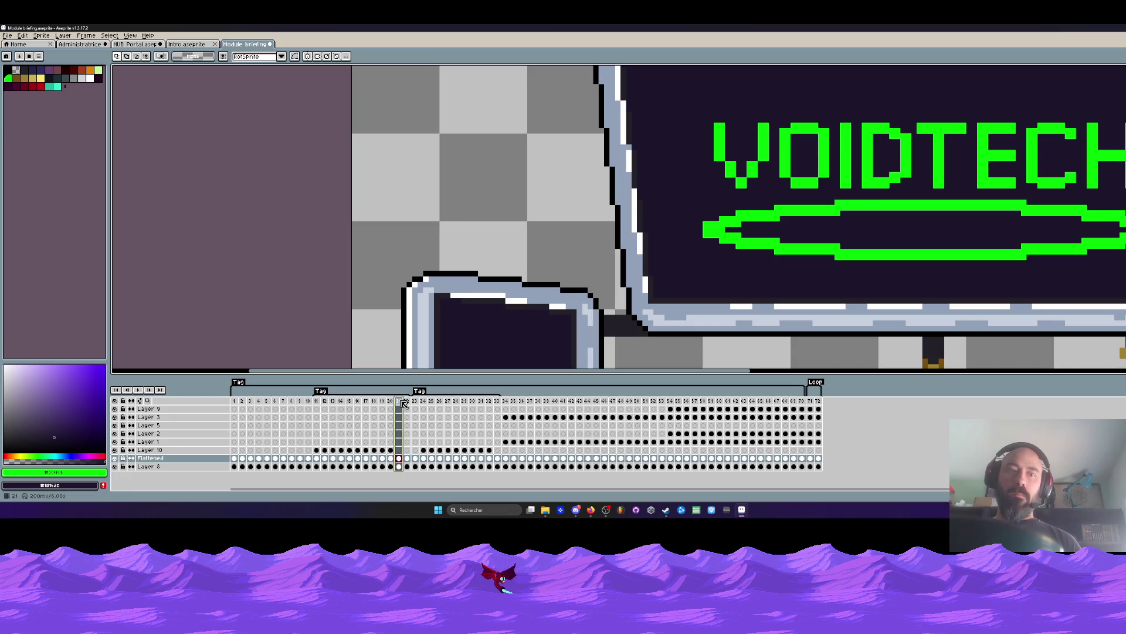
key(alt+n)
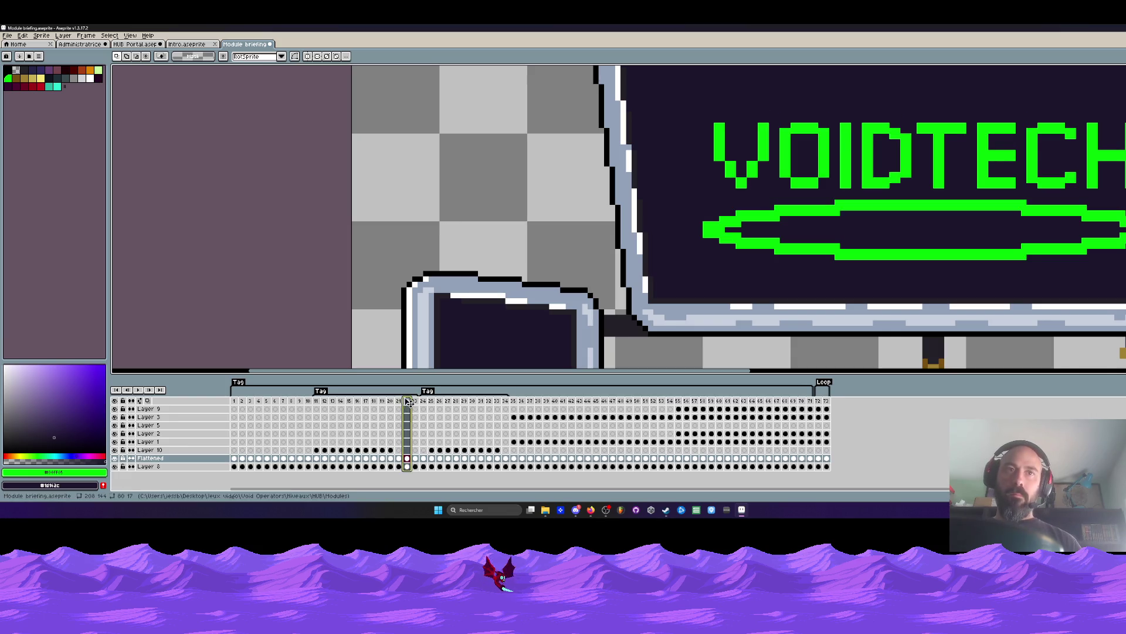
click(420, 403)
click(322, 403)
key(Return)
scroll(932, 231, down, 2)
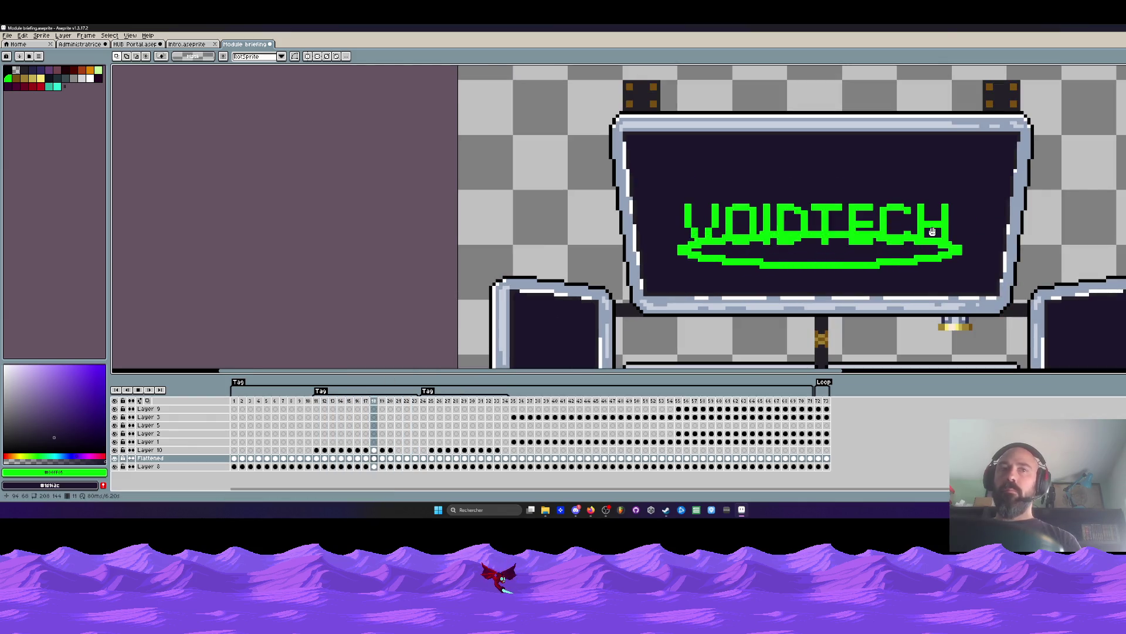
scroll(932, 231, down, 1)
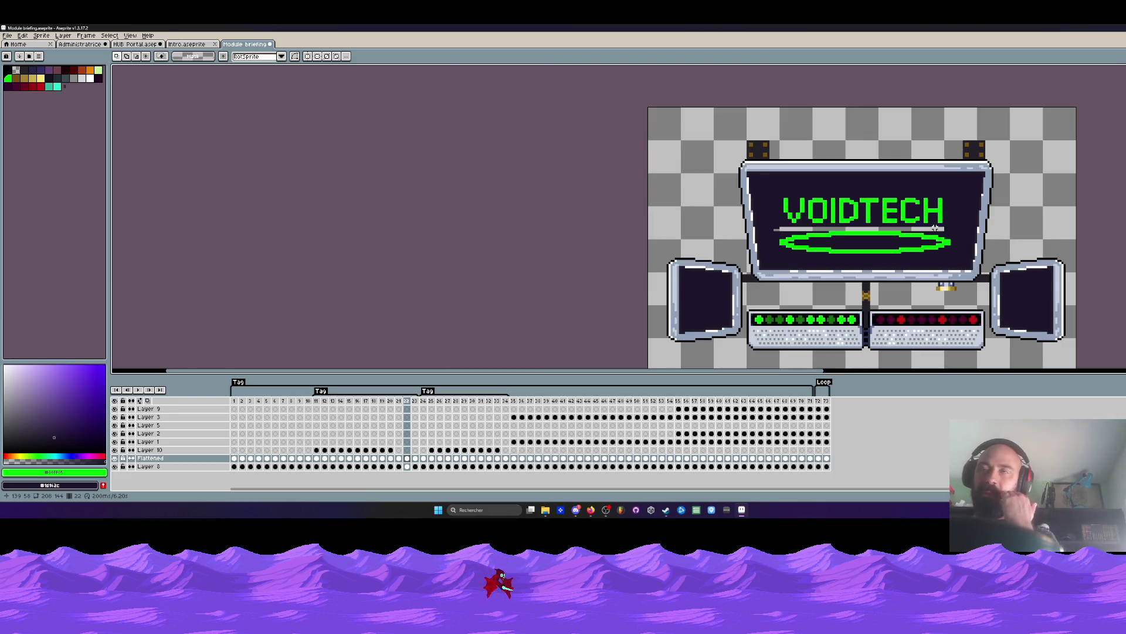
Change frame 22's duration in Frame Properties and play the logo animation from frame 16.
key(Left)
key(Right)
double_click(407, 402)
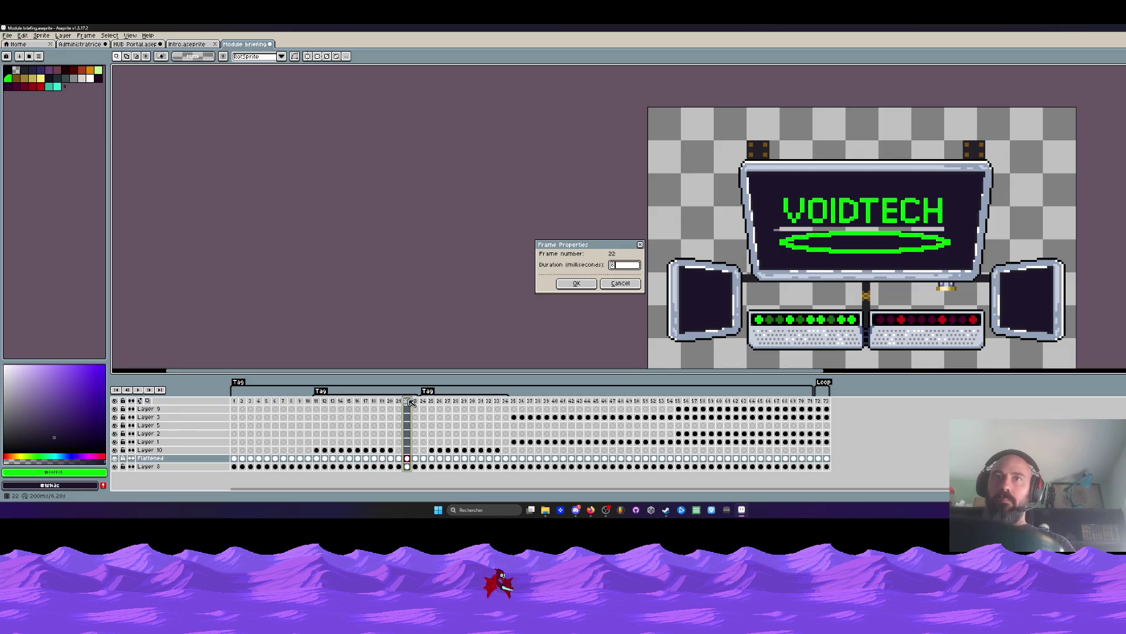
click(576, 284)
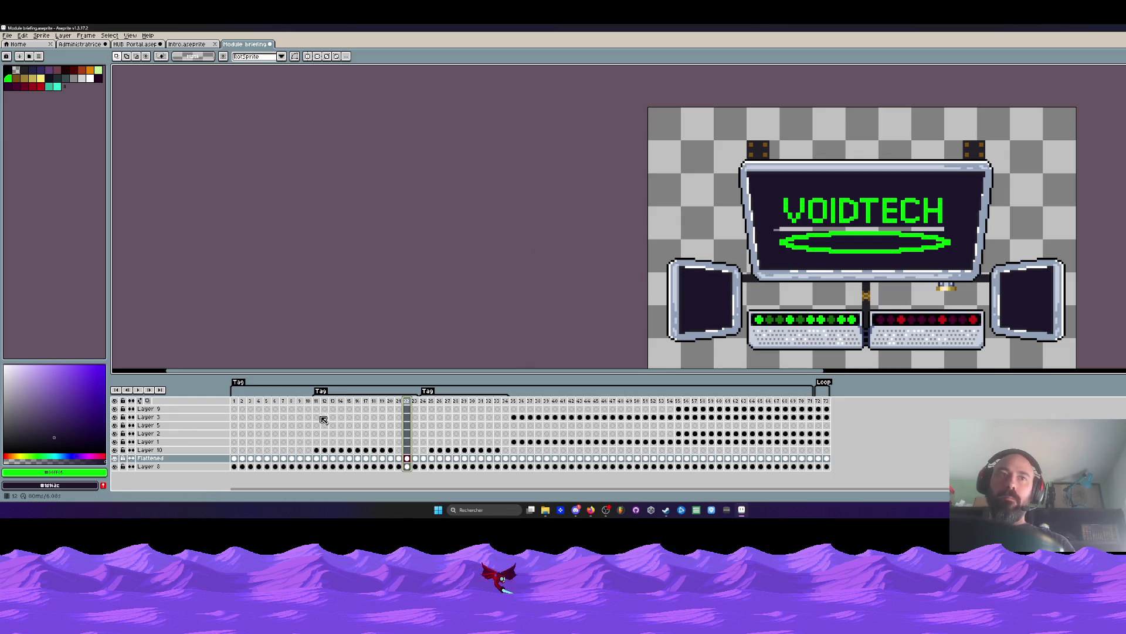
click(323, 401)
key(Return)
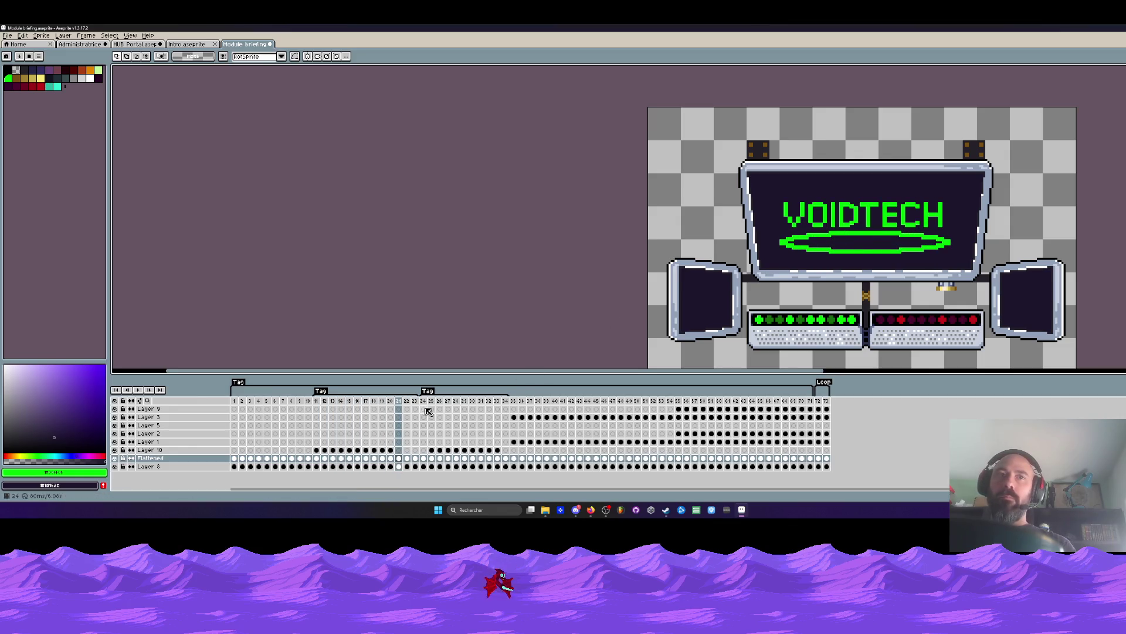
Change frame 21's duration likewise and replay from frame 11 to check the timing.
double_click(398, 401)
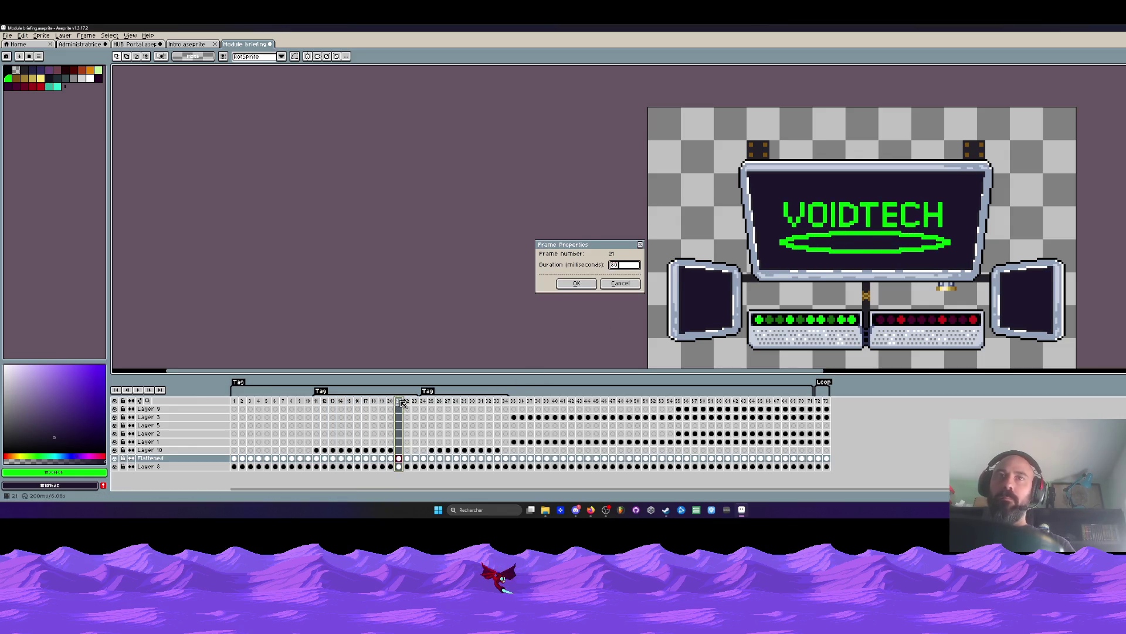
click(577, 284)
click(318, 401)
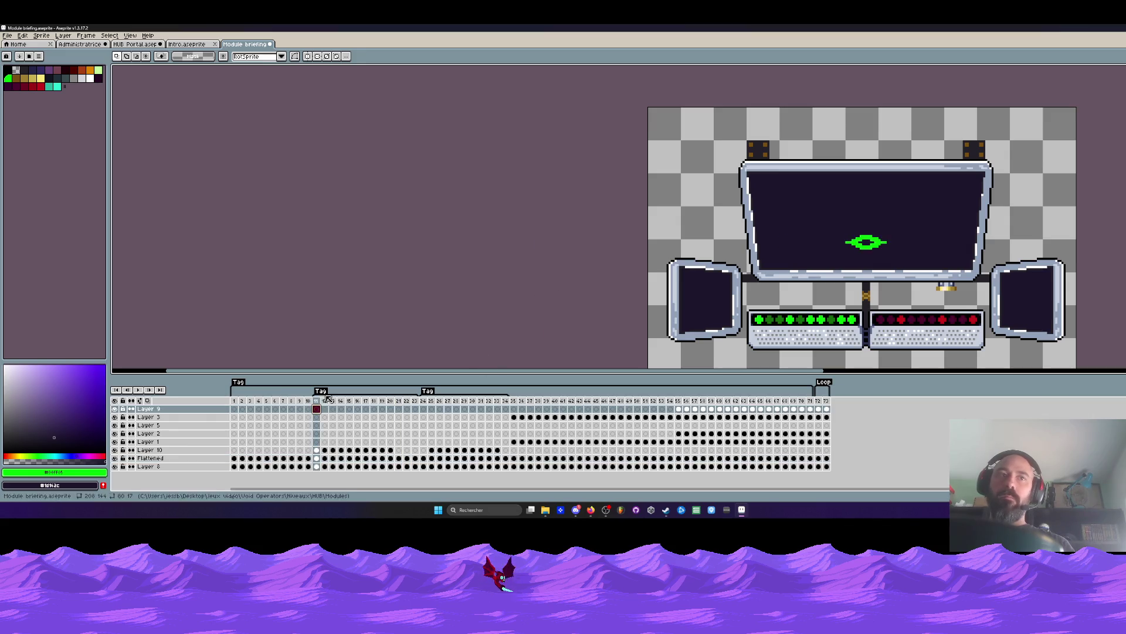
key(Return)
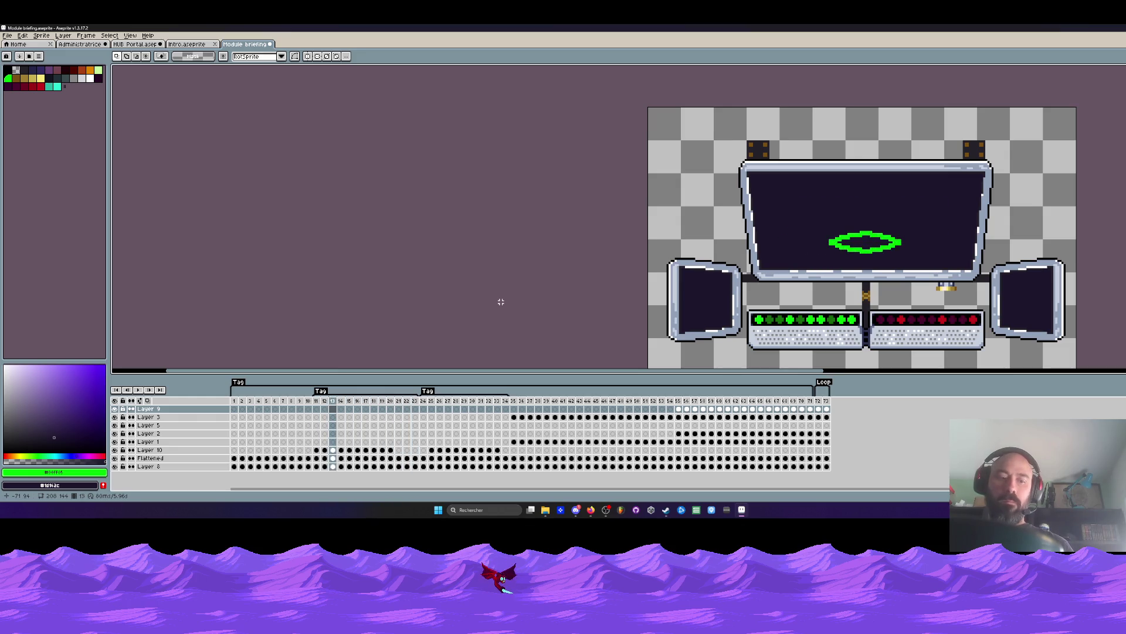
Undo the last transform, drop the selection, and review frames 20-23 on Layer 10.
key(ctrl+z)
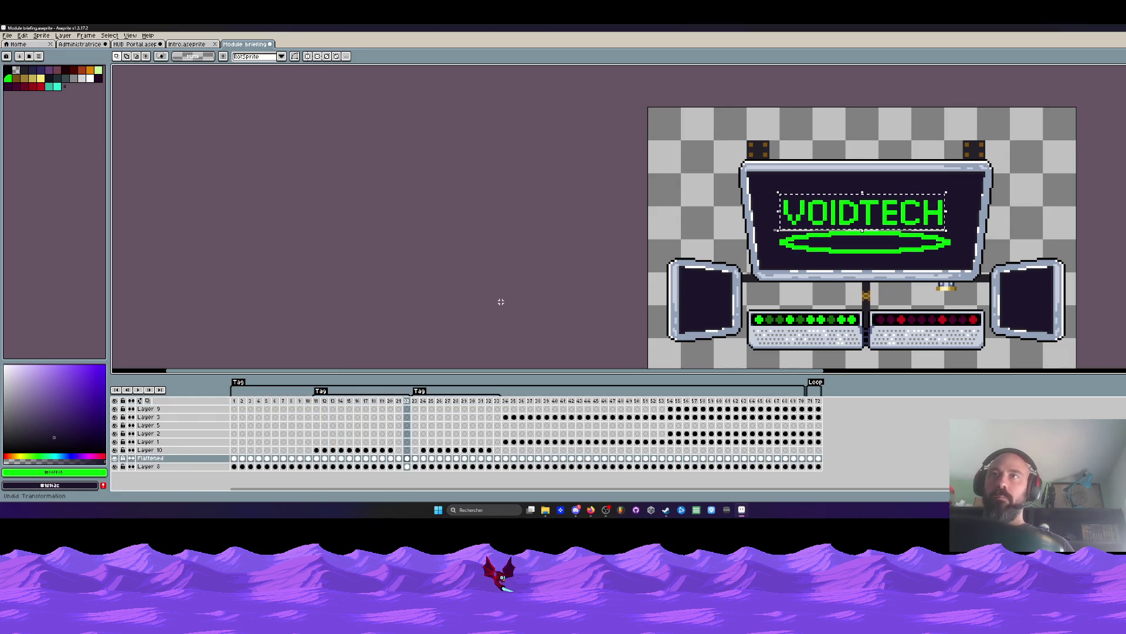
key(ctrl+d)
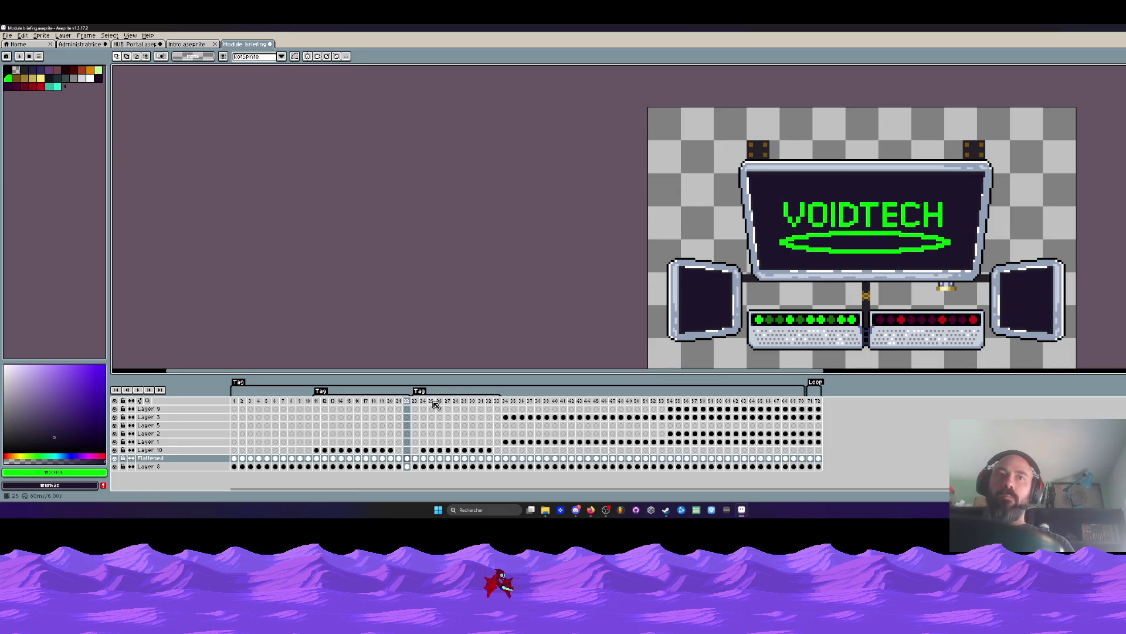
key(Right)
drag(423, 451, 490, 451)
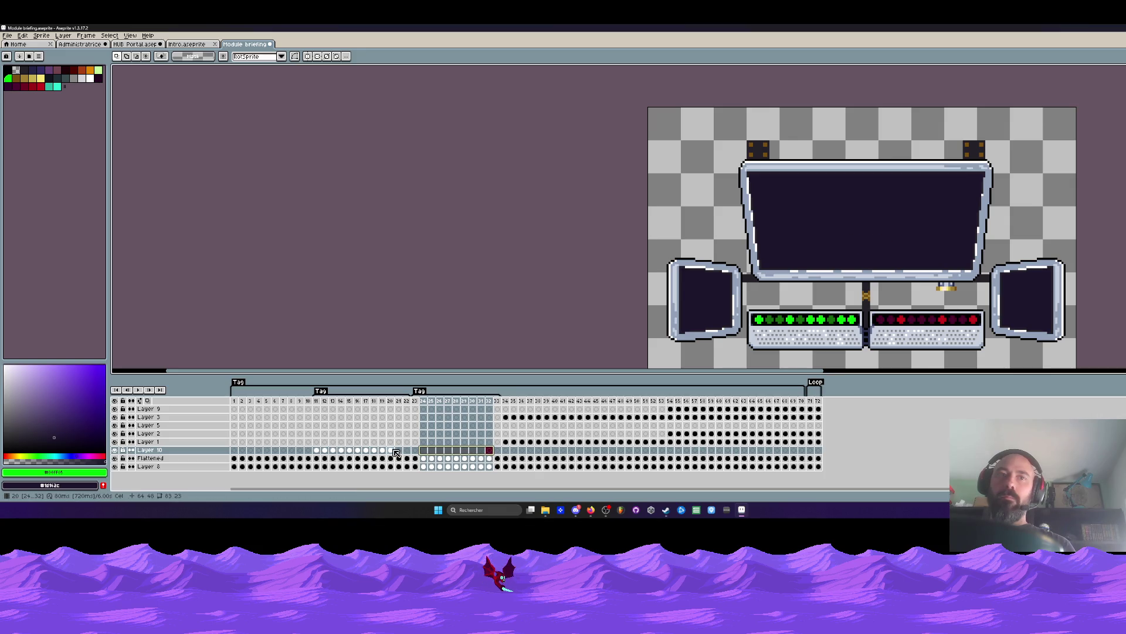
click(317, 454)
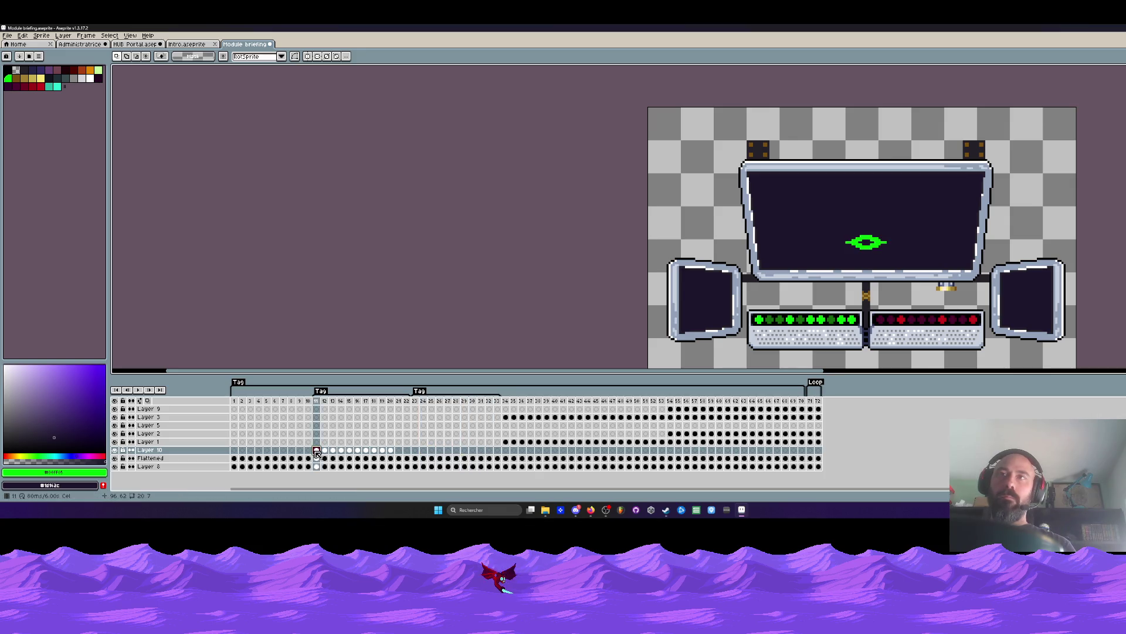
click(393, 453)
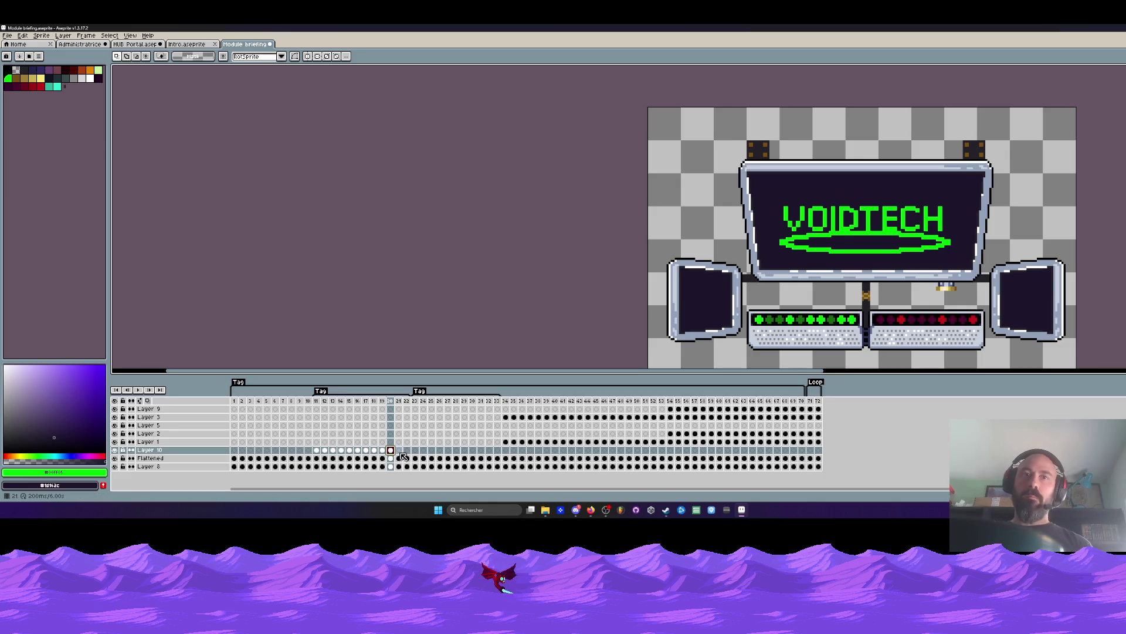
click(401, 450)
click(408, 451)
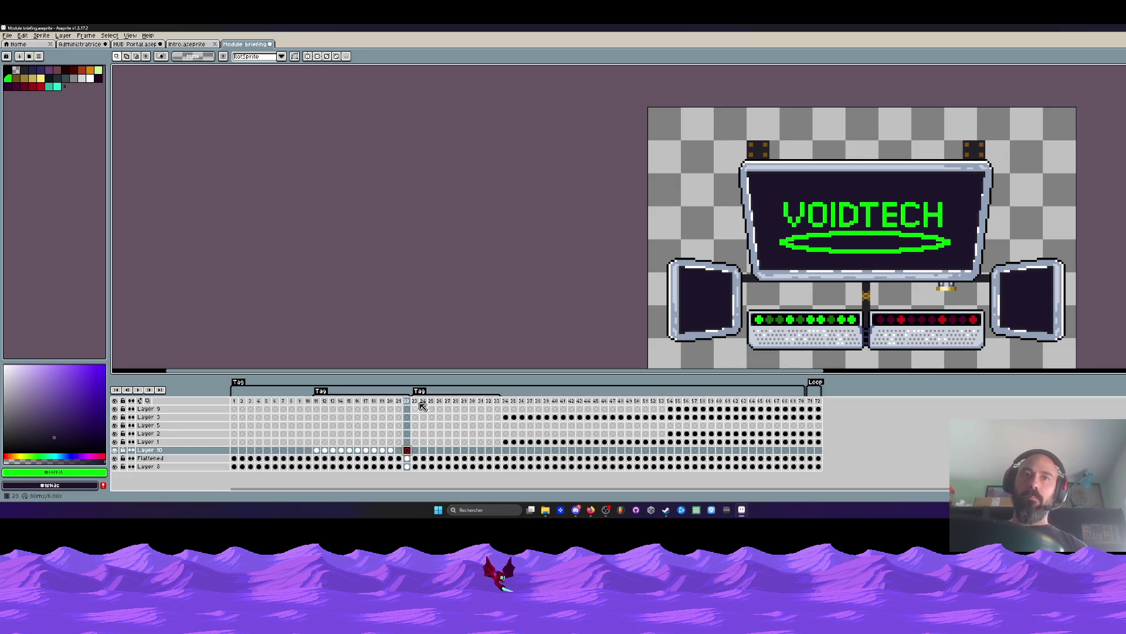
click(418, 405)
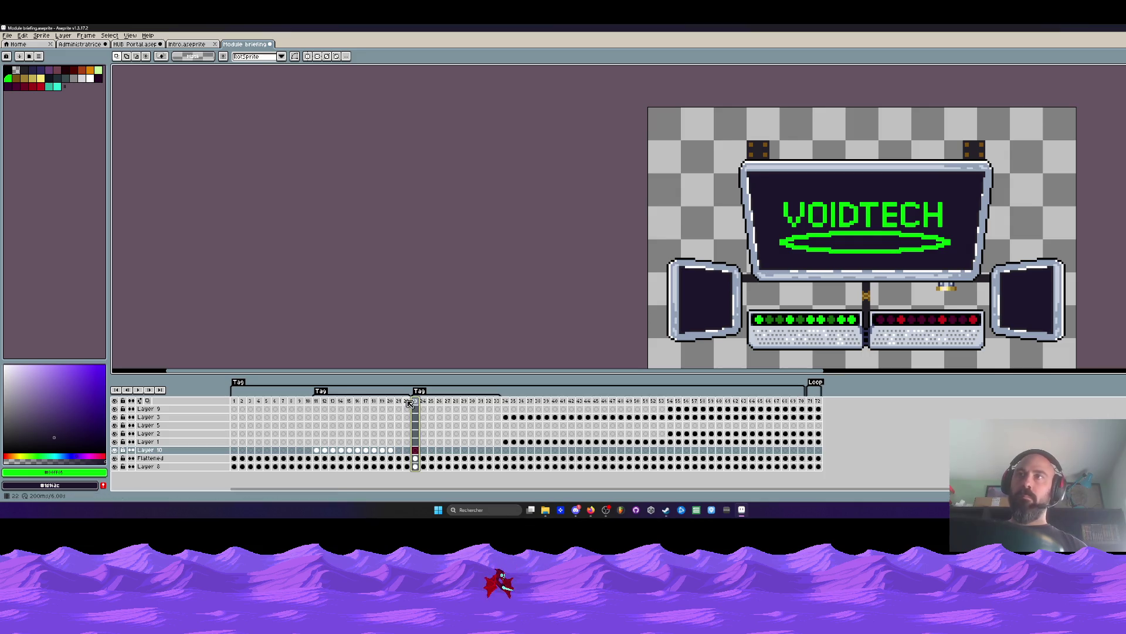
Delete frame 22 with Alt+B and check frames 20-23 afterwards.
click(409, 404)
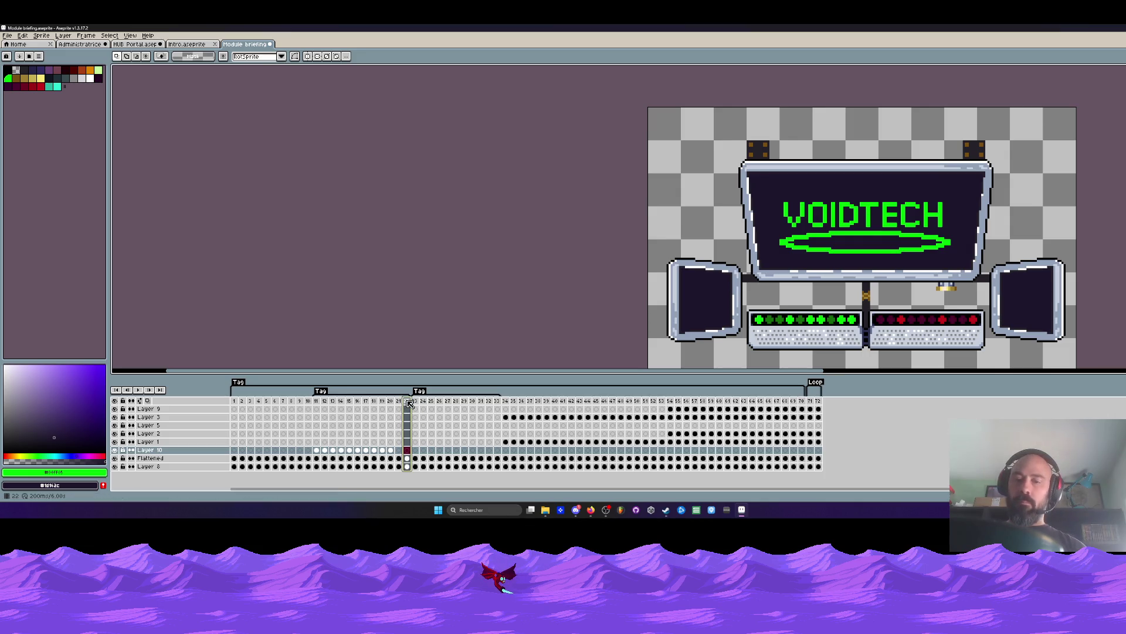
key(alt+b)
click(392, 453)
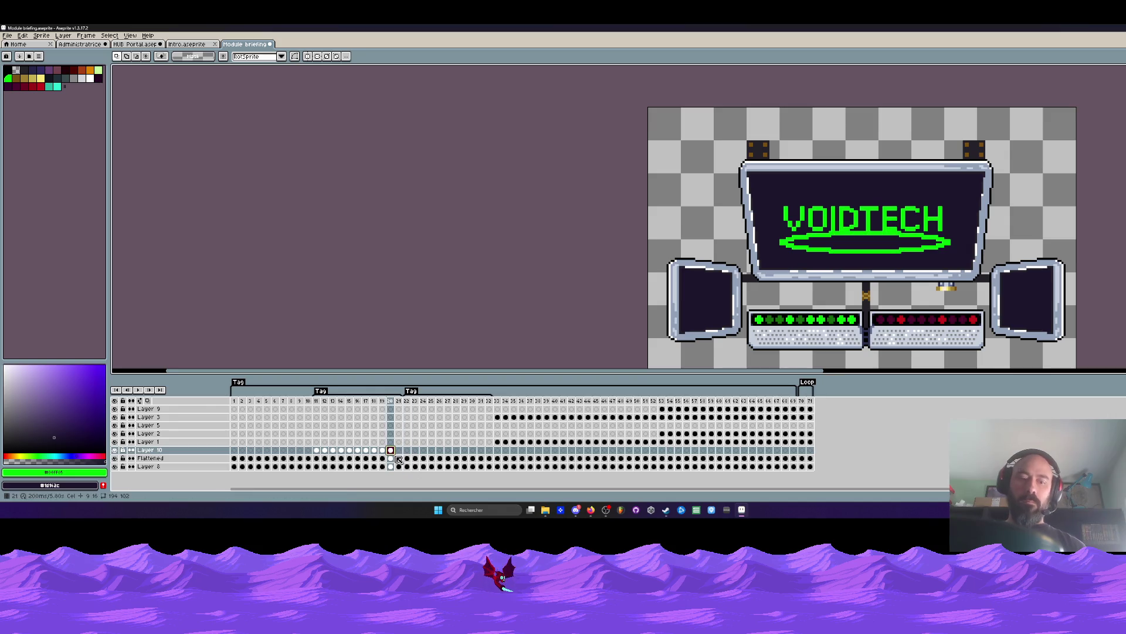
click(410, 454)
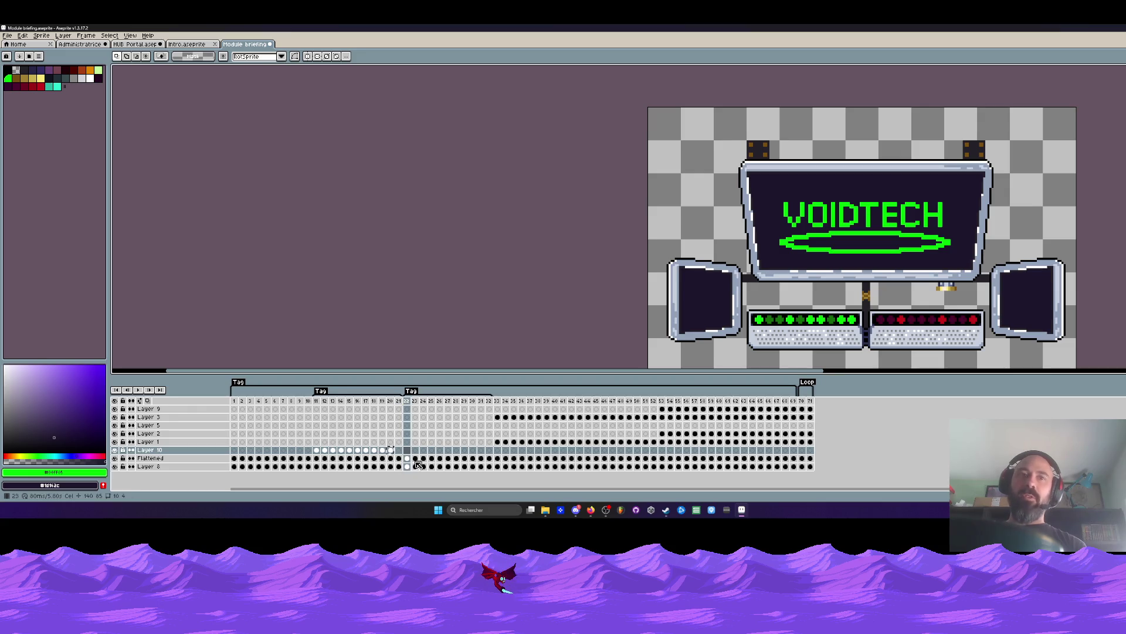
click(416, 455)
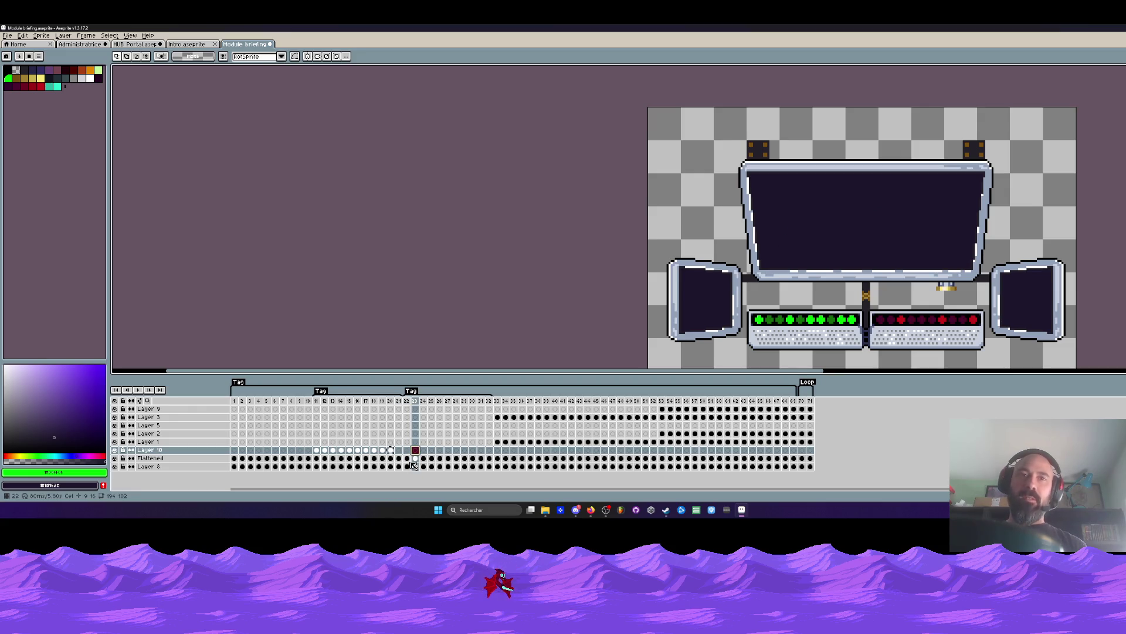
click(384, 451)
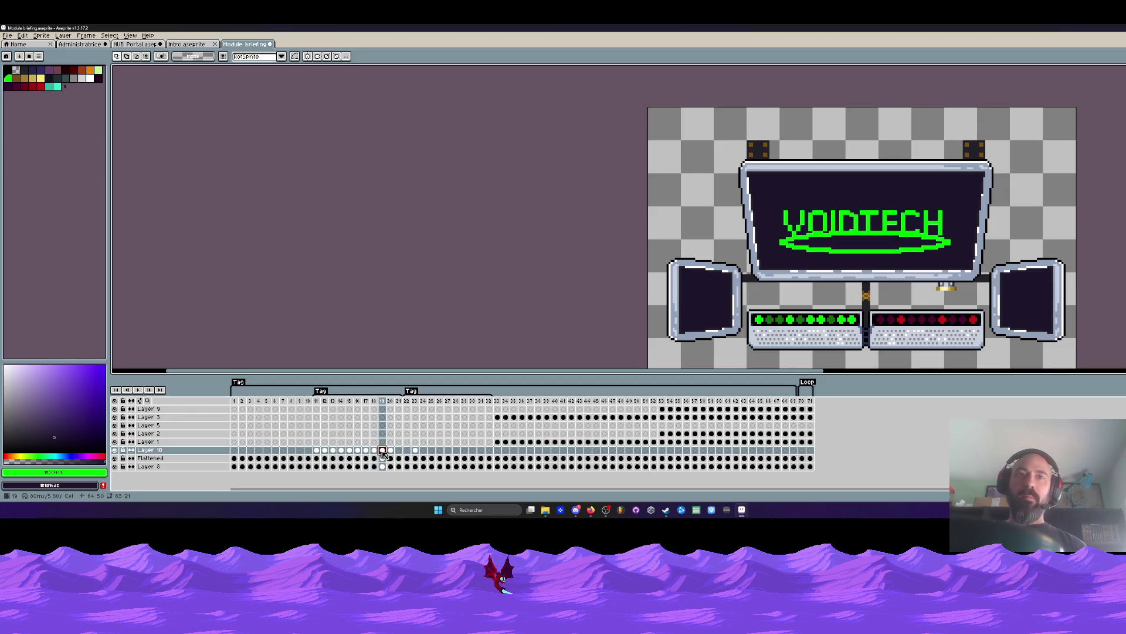
Copy the VOIDTECH cel into frame 25 and the green ellipse cel into frame 26 on Layer 10.
click(423, 451)
click(376, 452)
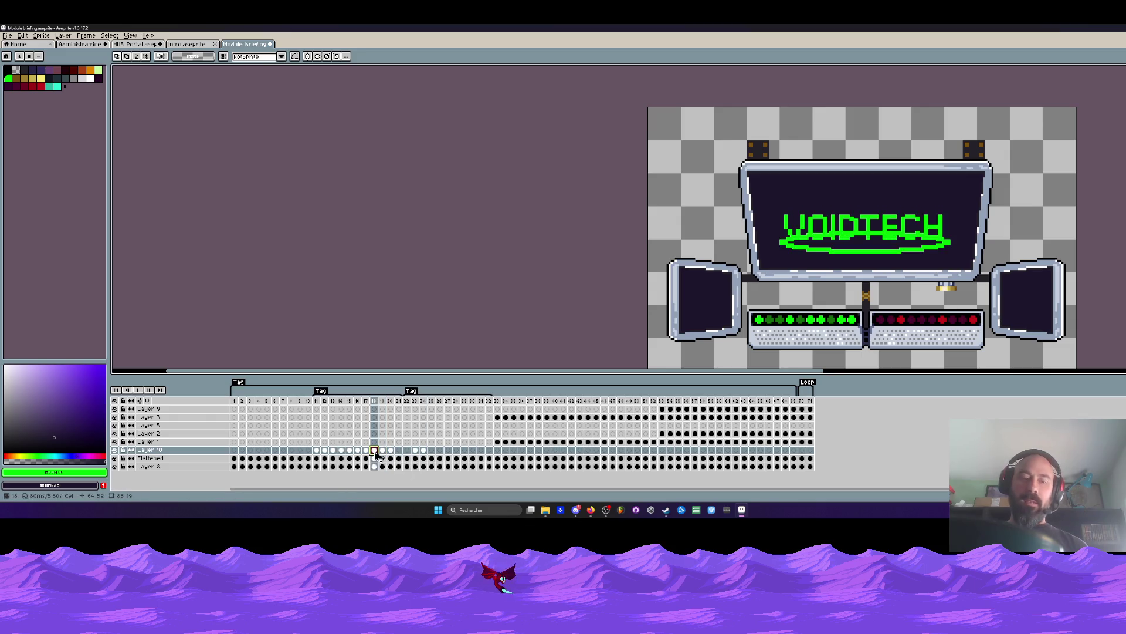
click(433, 451)
drag(433, 452, 434, 451)
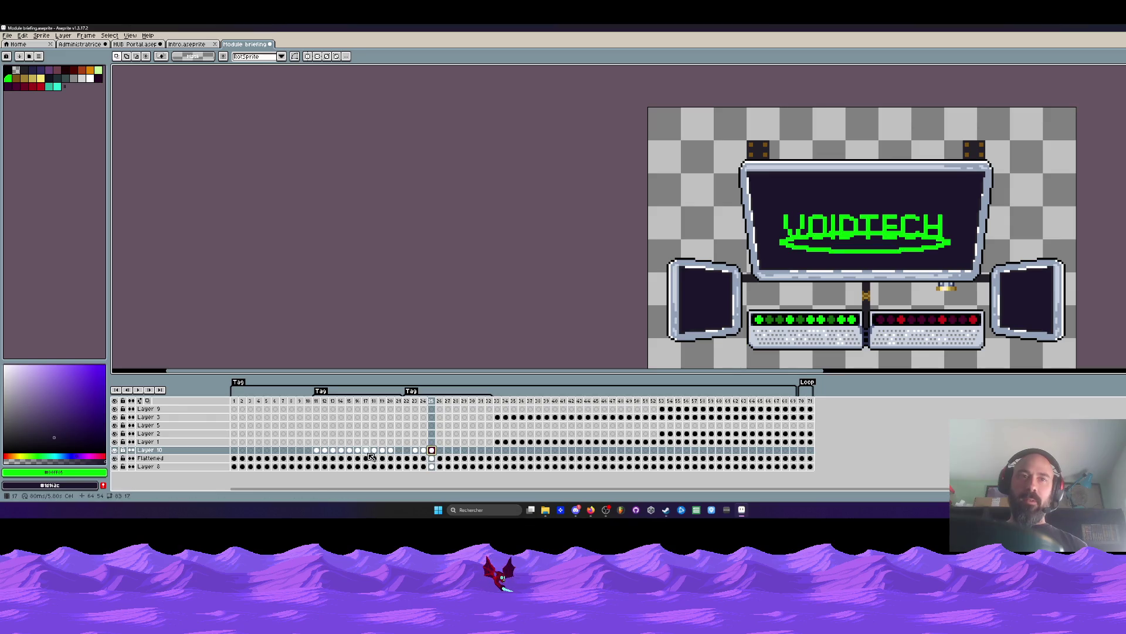
click(363, 455)
click(442, 453)
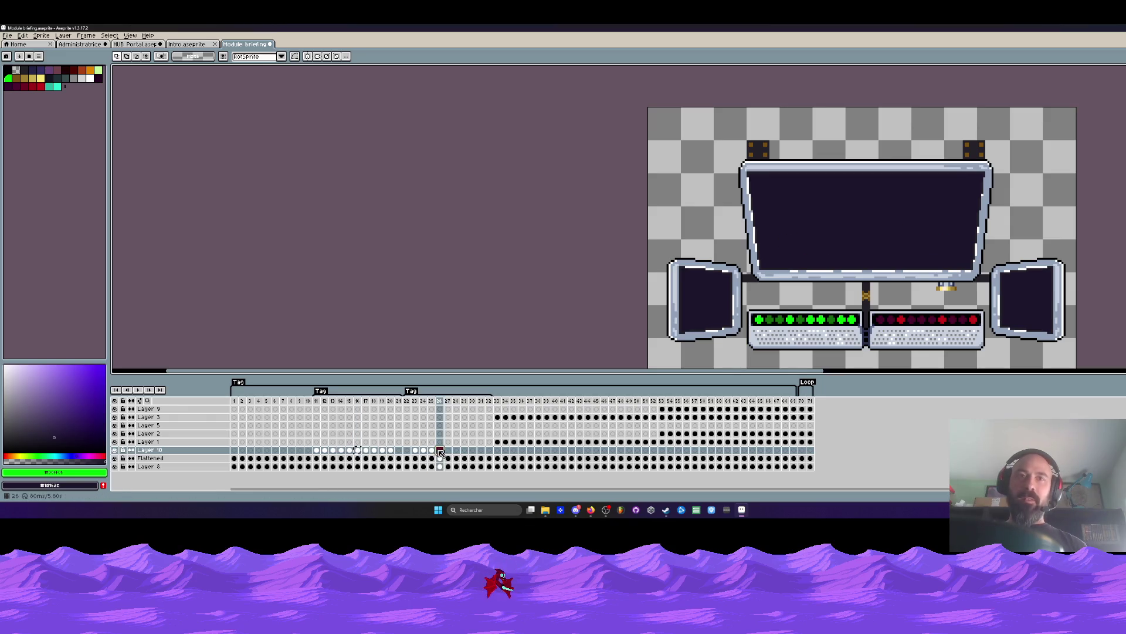
key(ctrl+v)
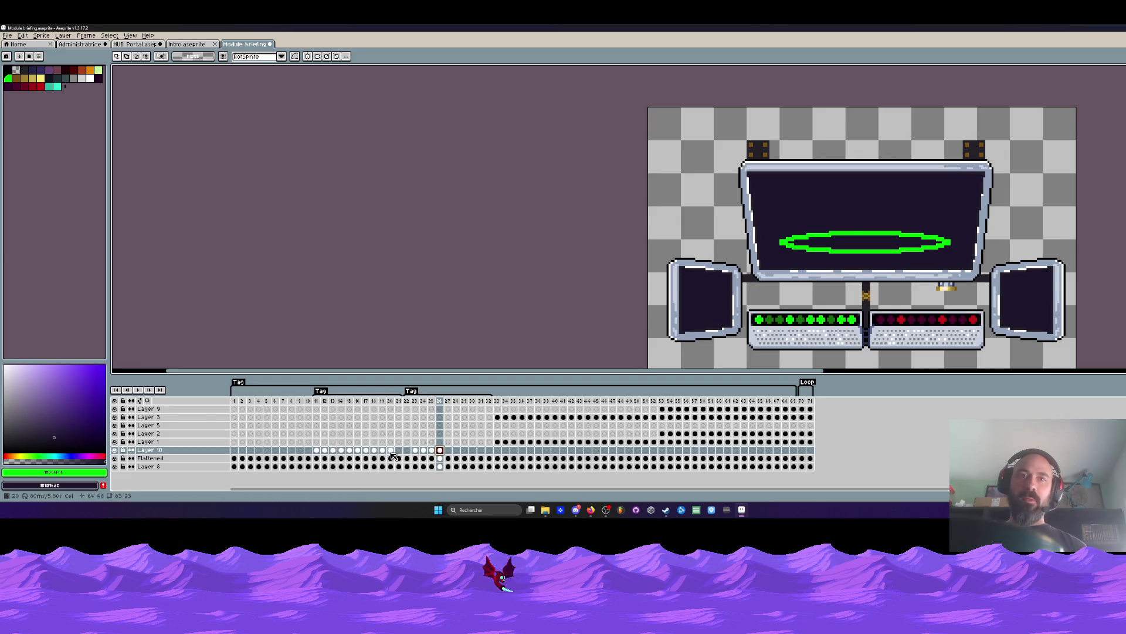
drag(393, 453, 358, 452)
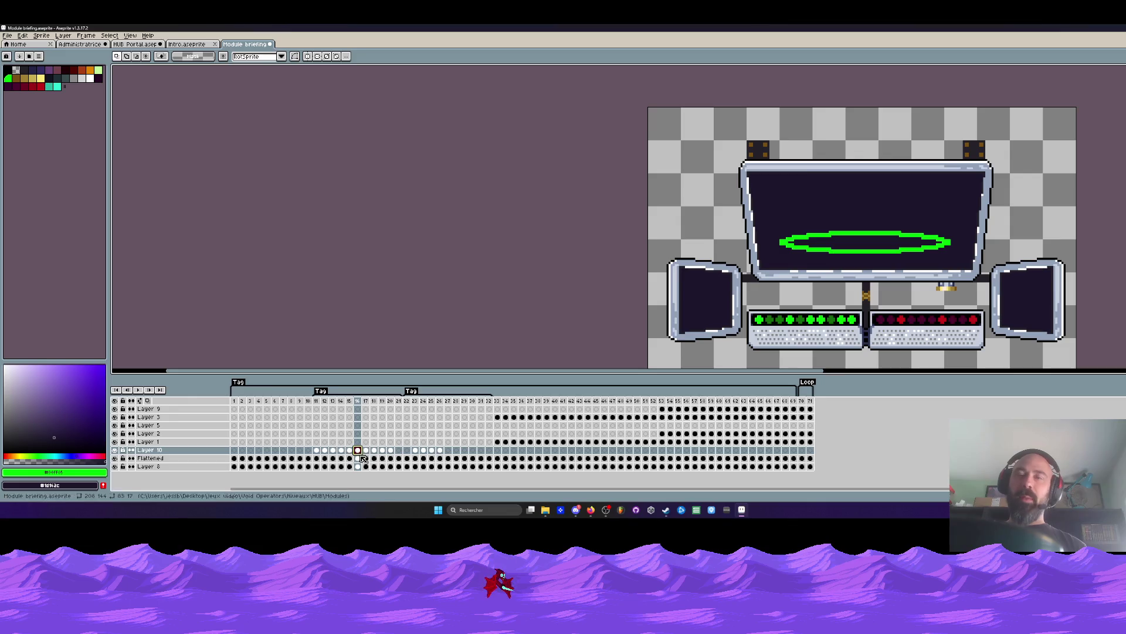
click(441, 453)
Compare the ellipse cels at frames 13-15 with frames 27-28 and paste an ellipse into frame 28.
drag(360, 452, 350, 453)
click(448, 453)
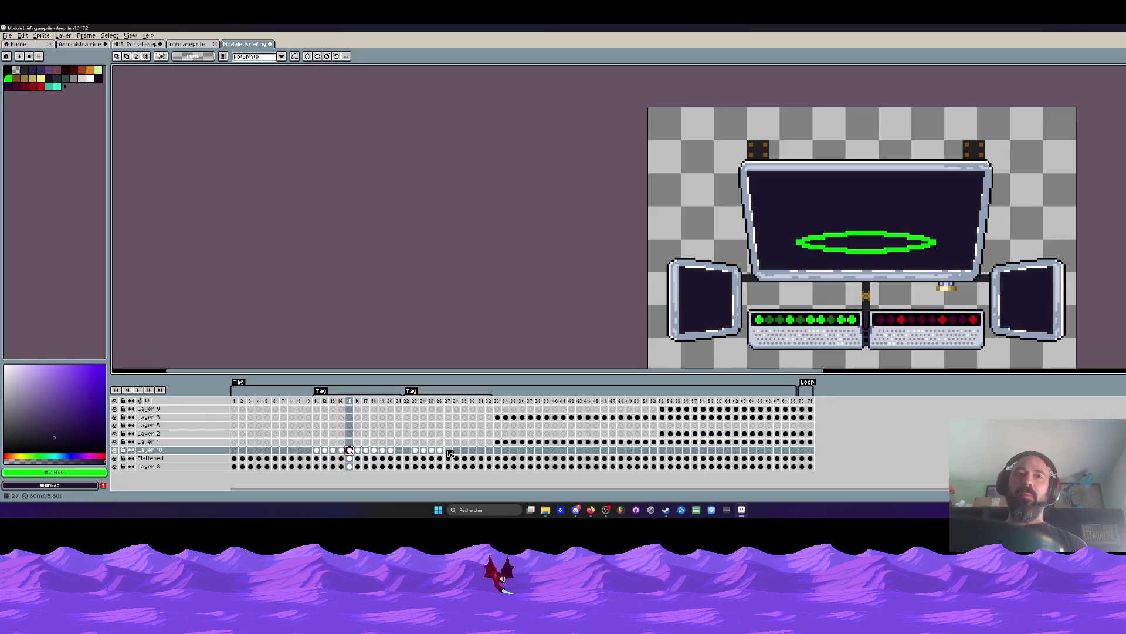
click(347, 451)
click(460, 451)
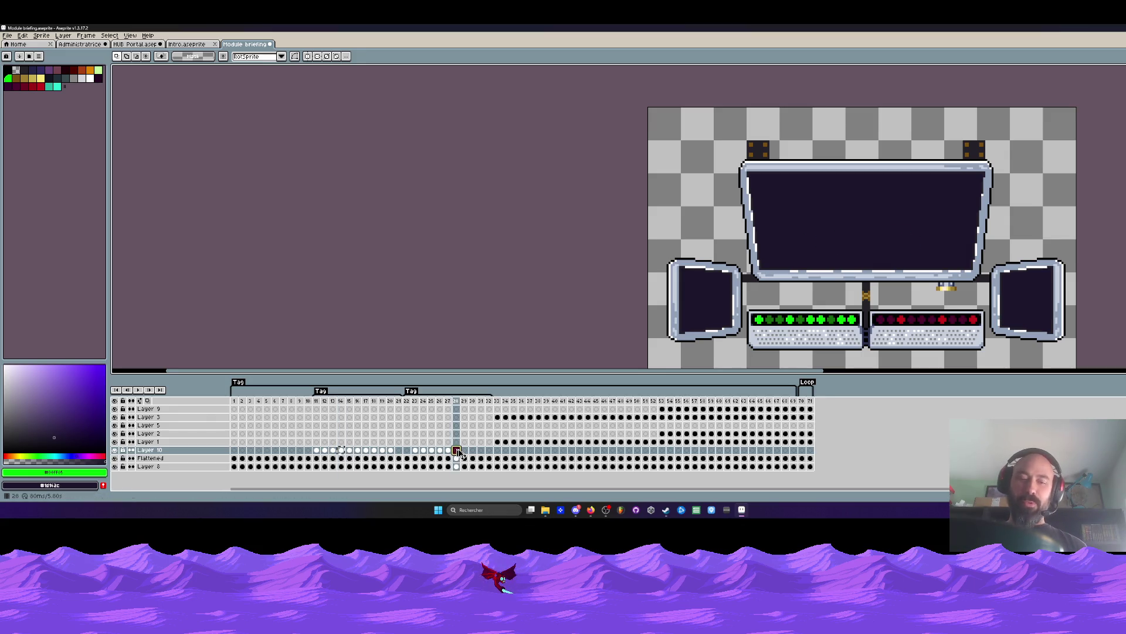
click(344, 451)
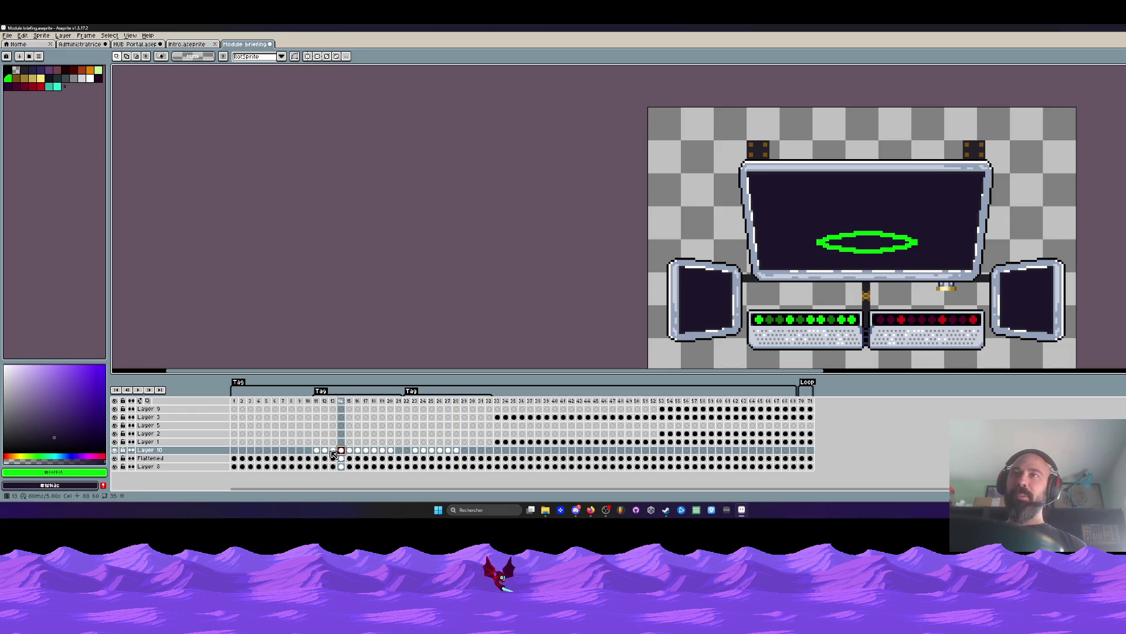
click(334, 452)
click(466, 452)
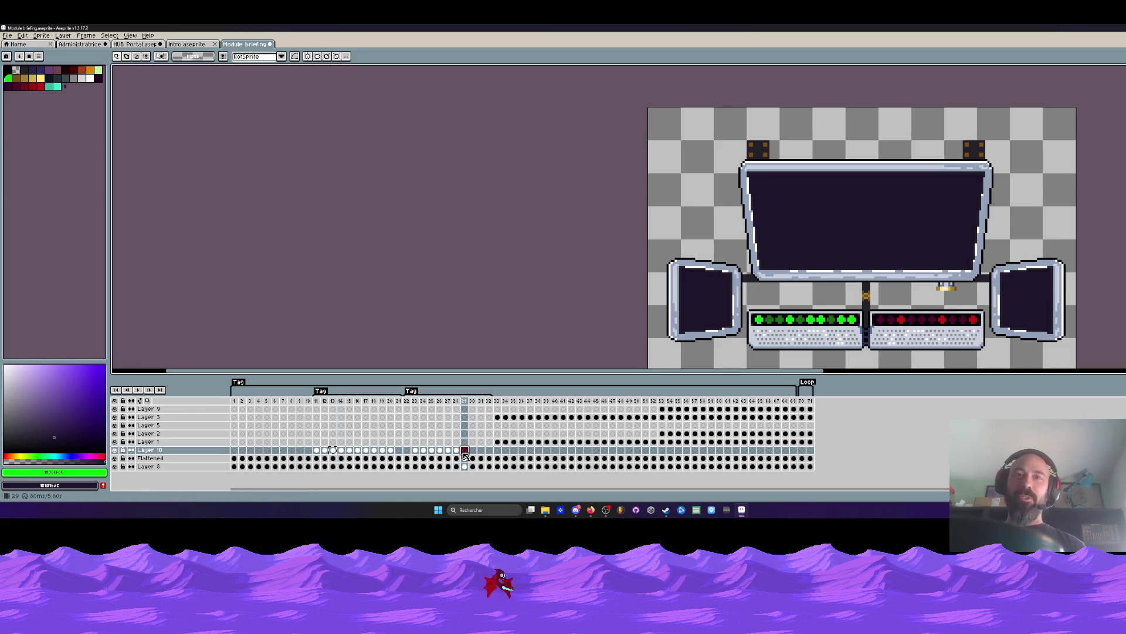
click(376, 461)
Pick the smaller ellipses at frames 13 and 12 to fill frames 30-31 so the ellipse shrinks back.
click(336, 454)
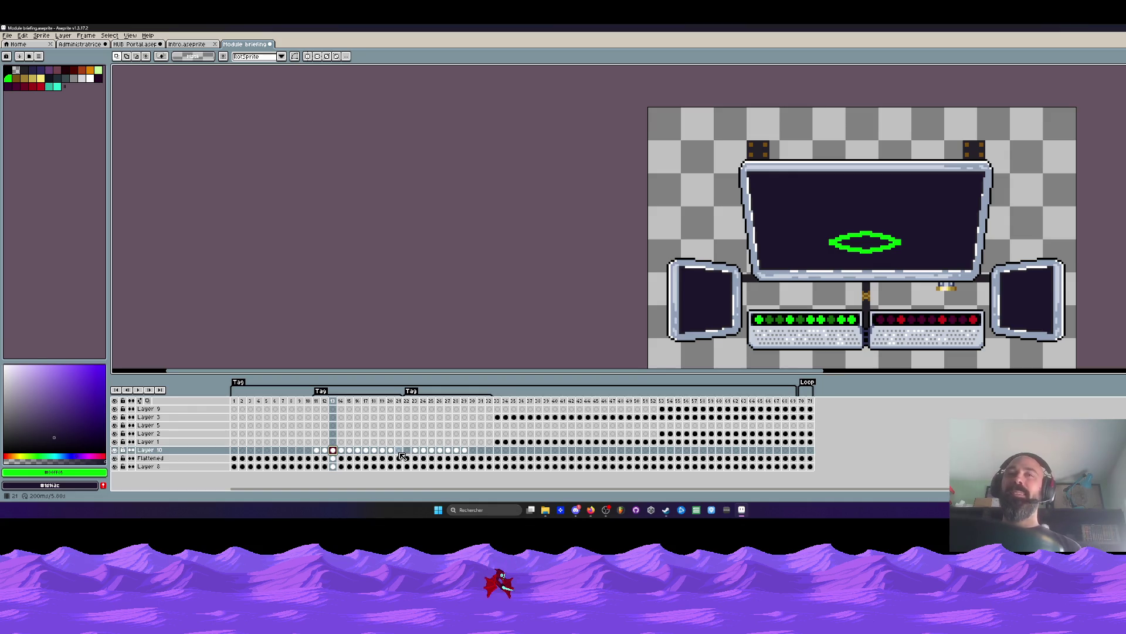
click(325, 458)
click(336, 454)
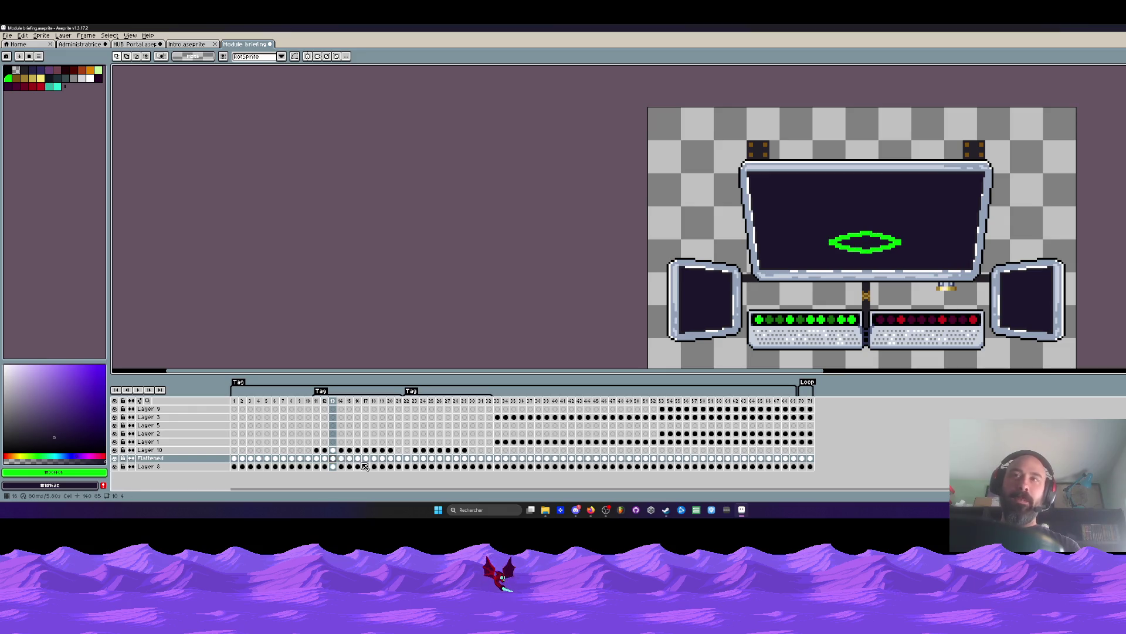
click(450, 452)
key(Right)
key(Right)
click(336, 454)
key(Left)
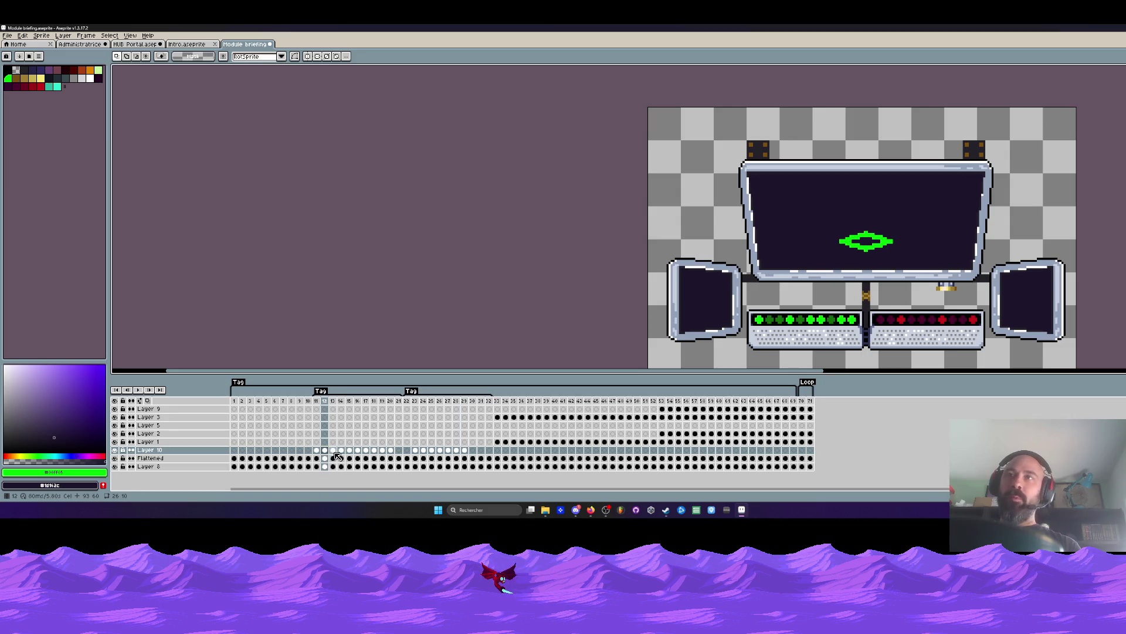
click(476, 454)
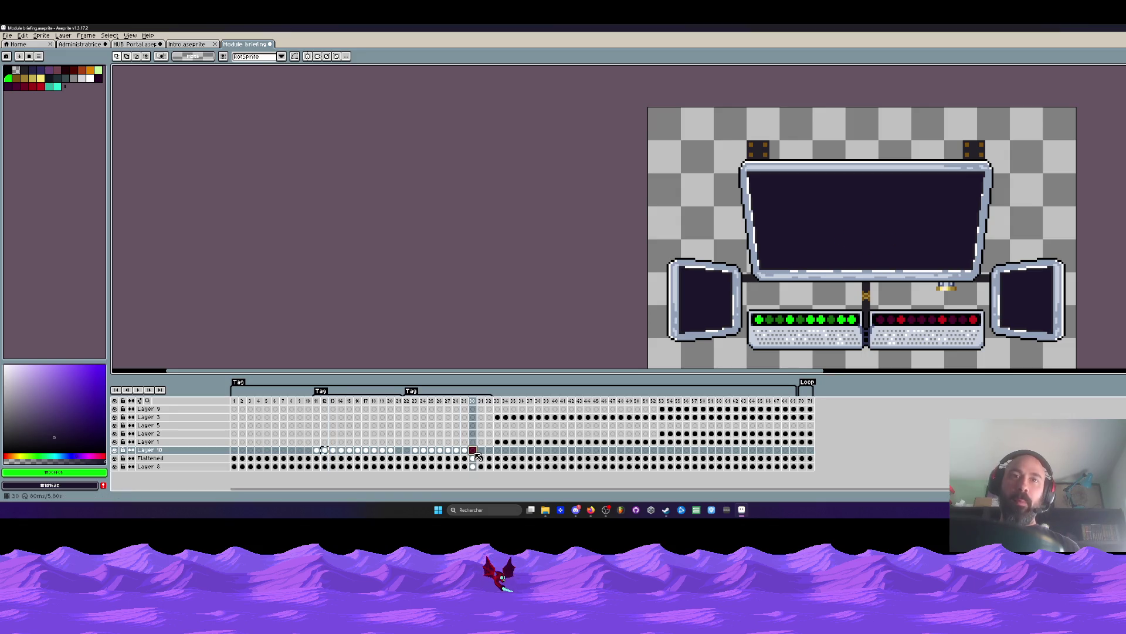
click(318, 455)
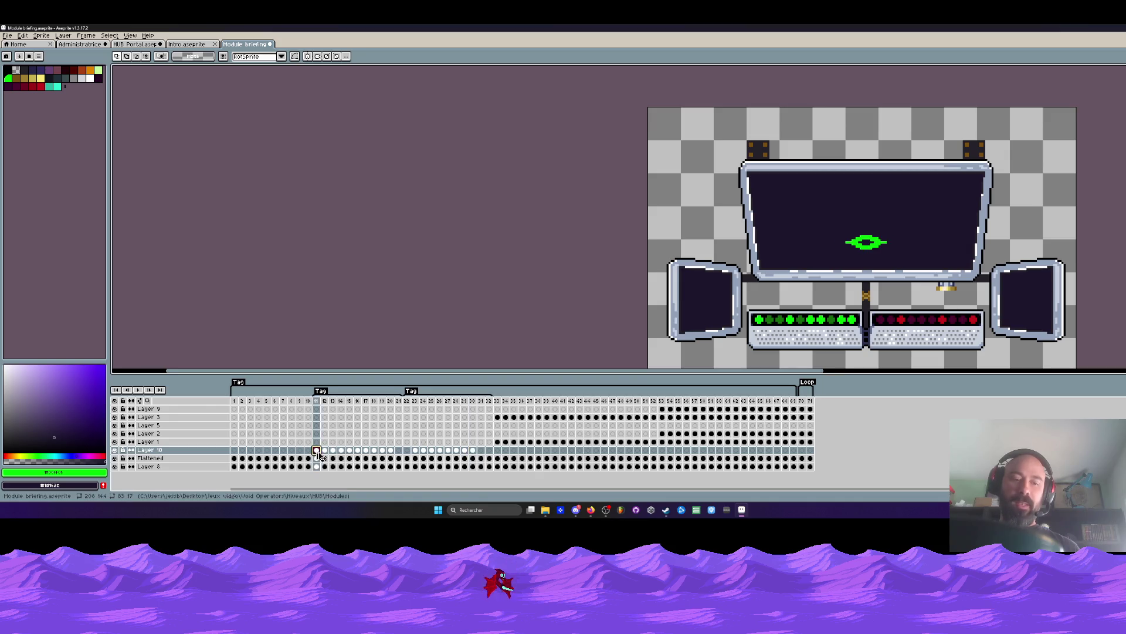
click(485, 454)
mouse_move(466, 407)
mouse_down()
mouse_move(486, 407)
mouse_move(406, 403)
mouse_up()
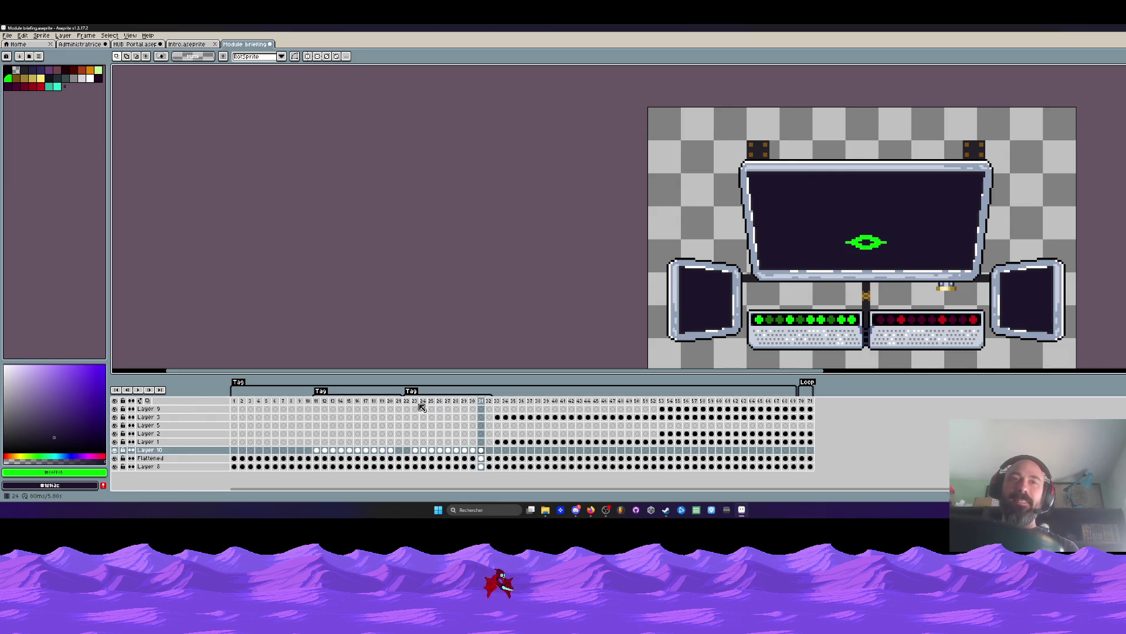
click(431, 404)
key(Right)
key(Right)
key(Left)
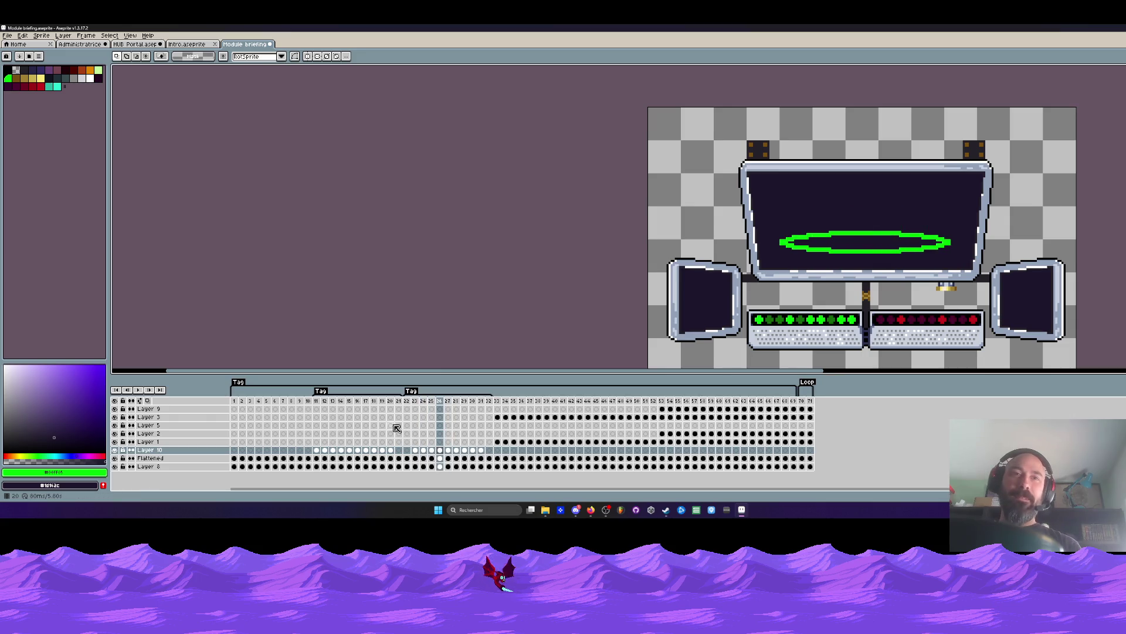
key(Left)
key(Left)
key(Left)
key(Left)
click(414, 403)
key(Right)
key(Right)
key(Right)
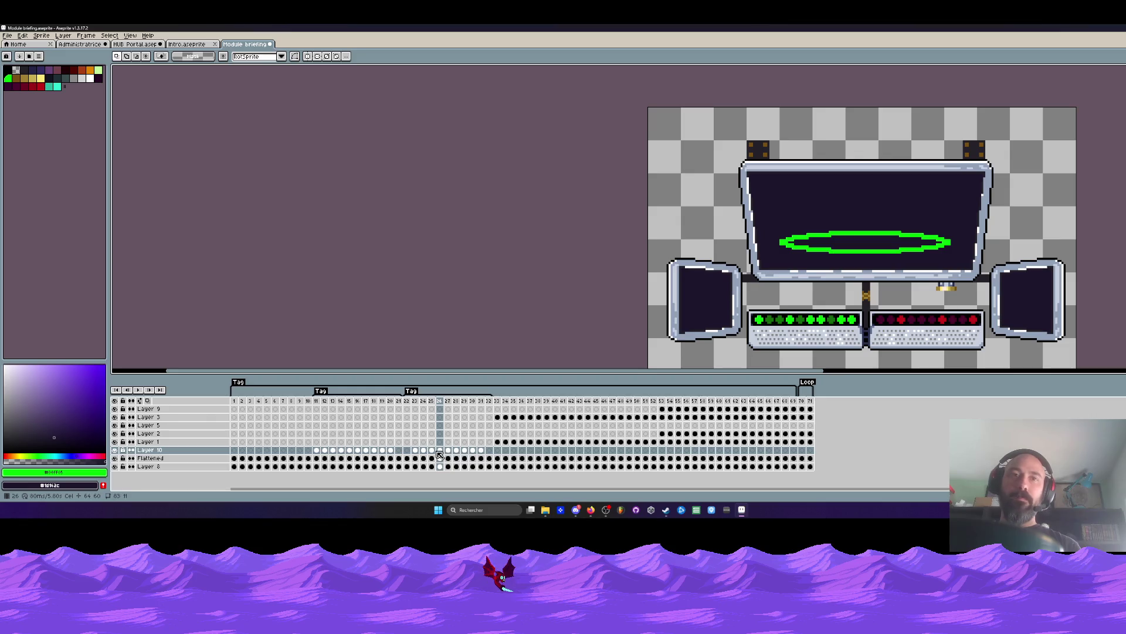
click(440, 451)
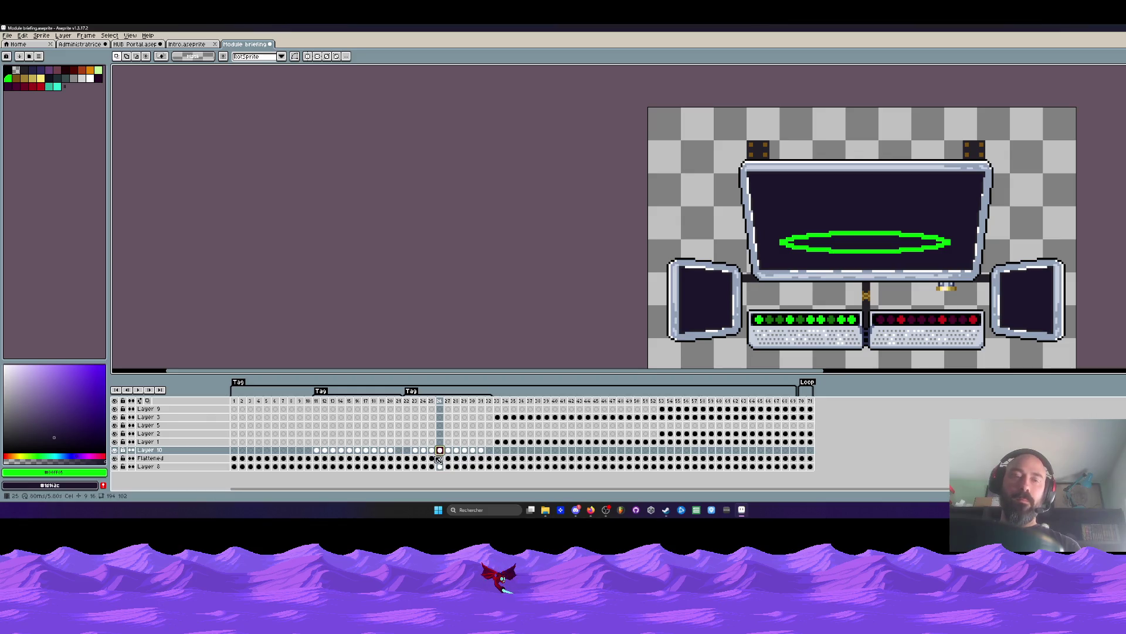
click(369, 452)
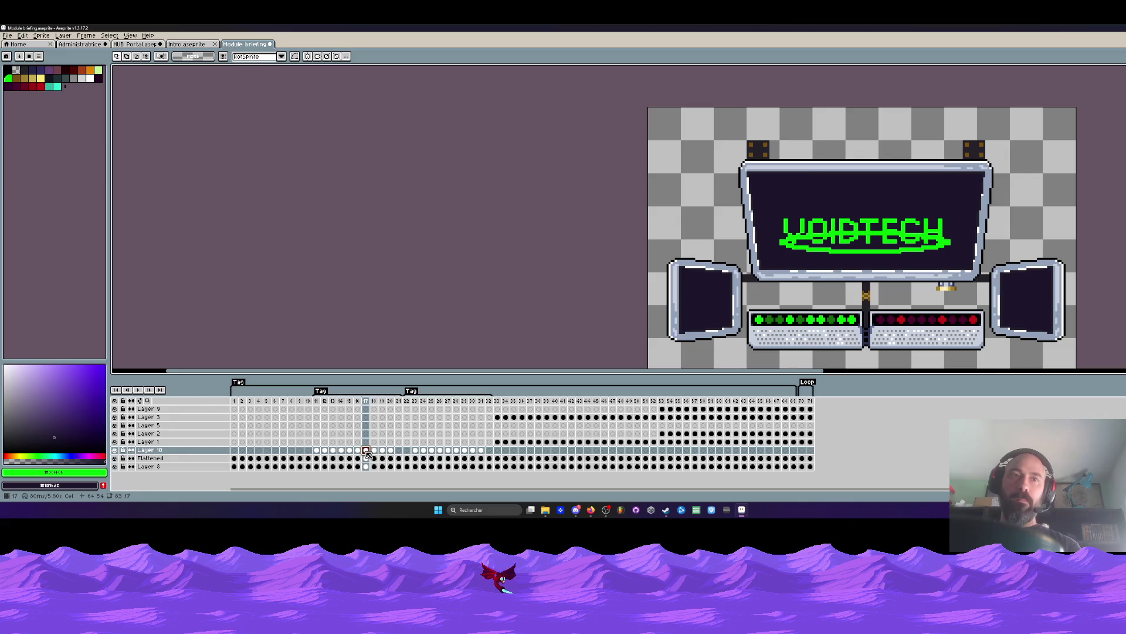
click(440, 450)
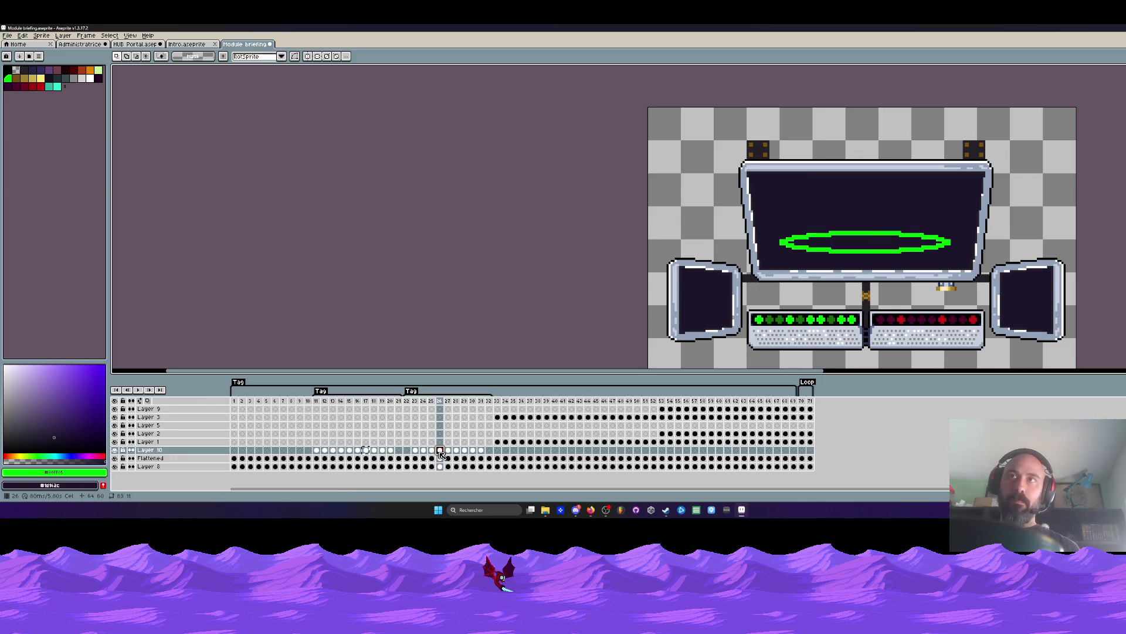
click(468, 466)
click(409, 402)
key(Right)
key(Left)
key(Right)
key(Right)
key(Left)
key(Right)
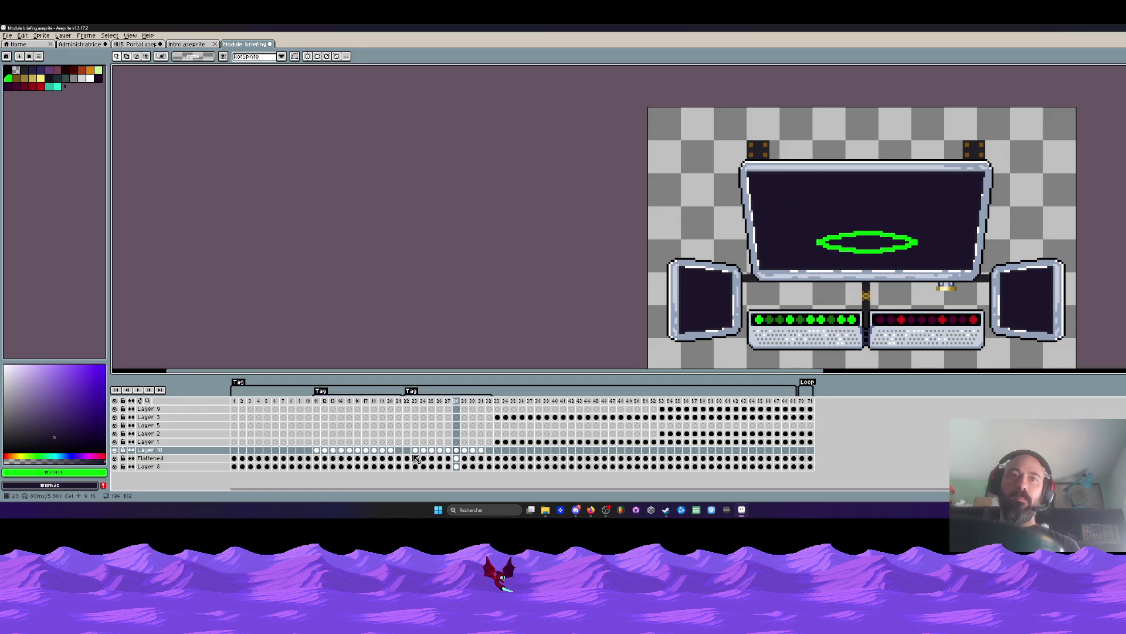
click(411, 453)
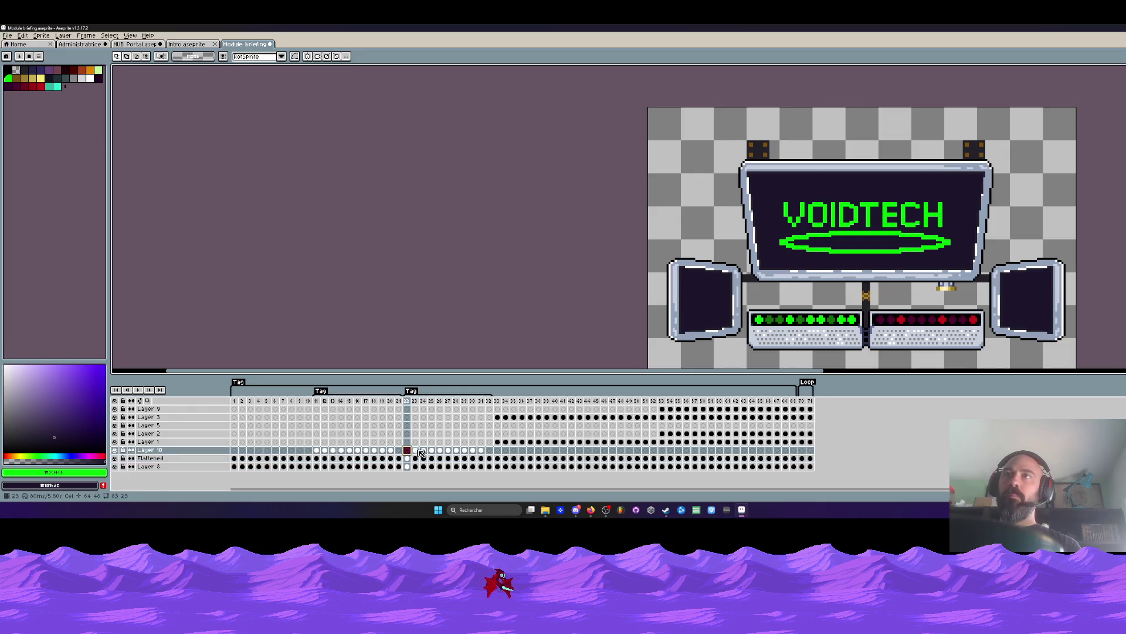
key(Return)
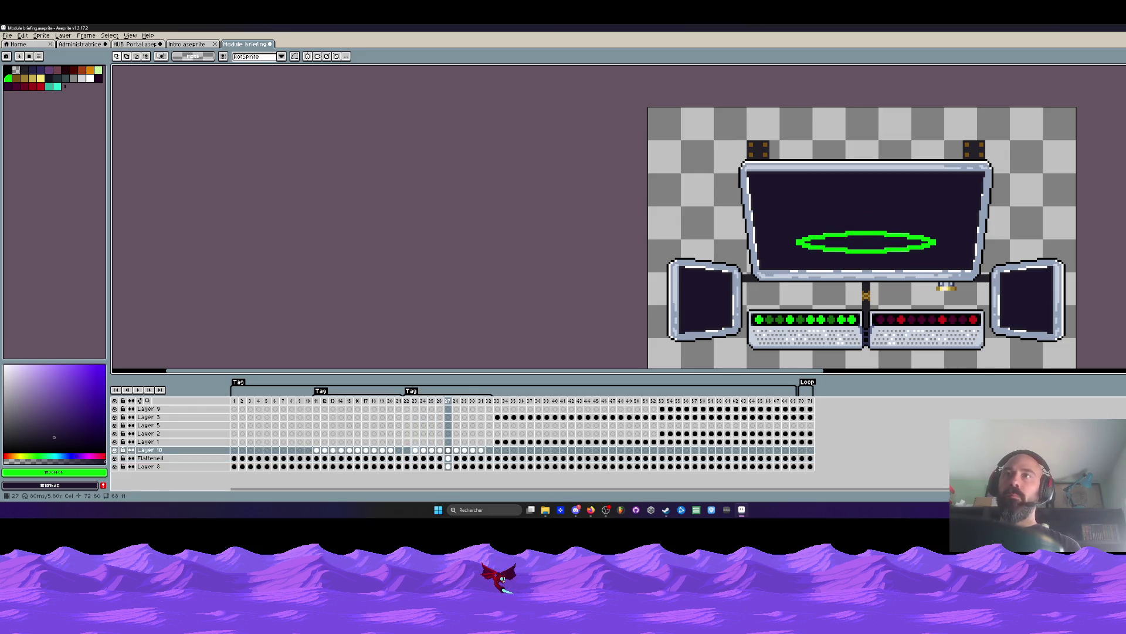
click(392, 450)
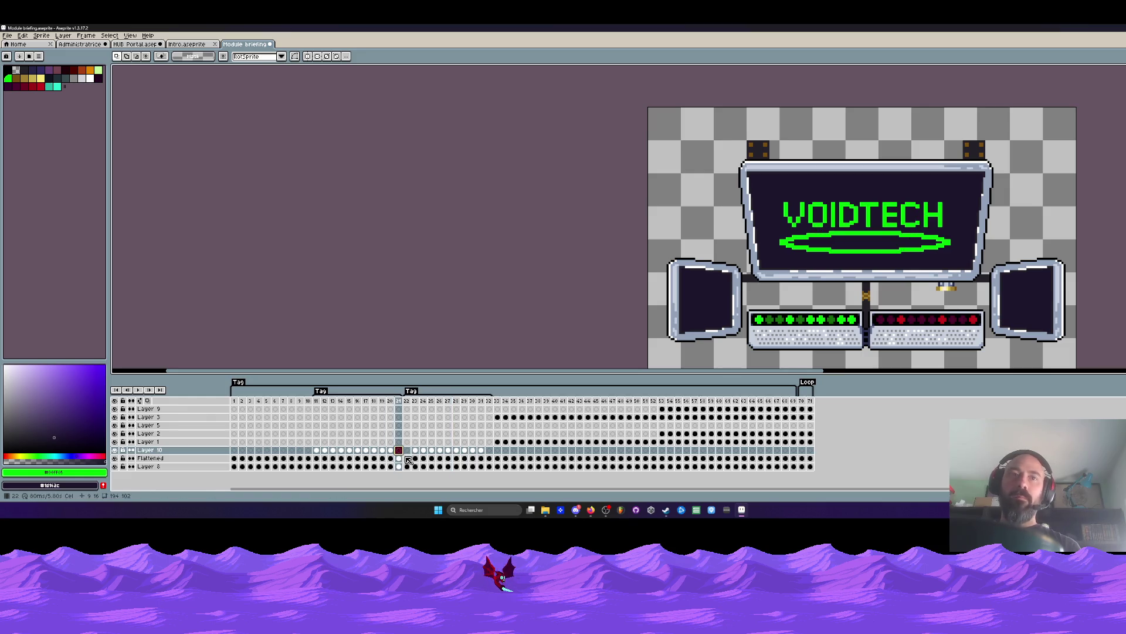
key(Left)
key(Left)
key(Left)
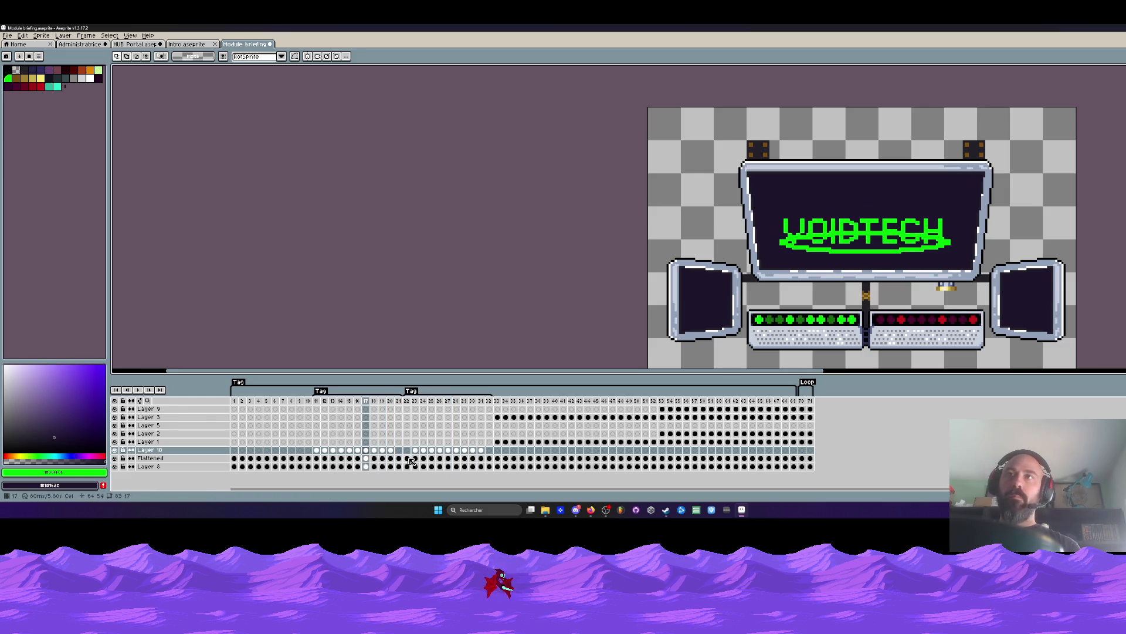
key(Right)
key(Left)
key(Right)
key(Left)
key(Right)
key(Left)
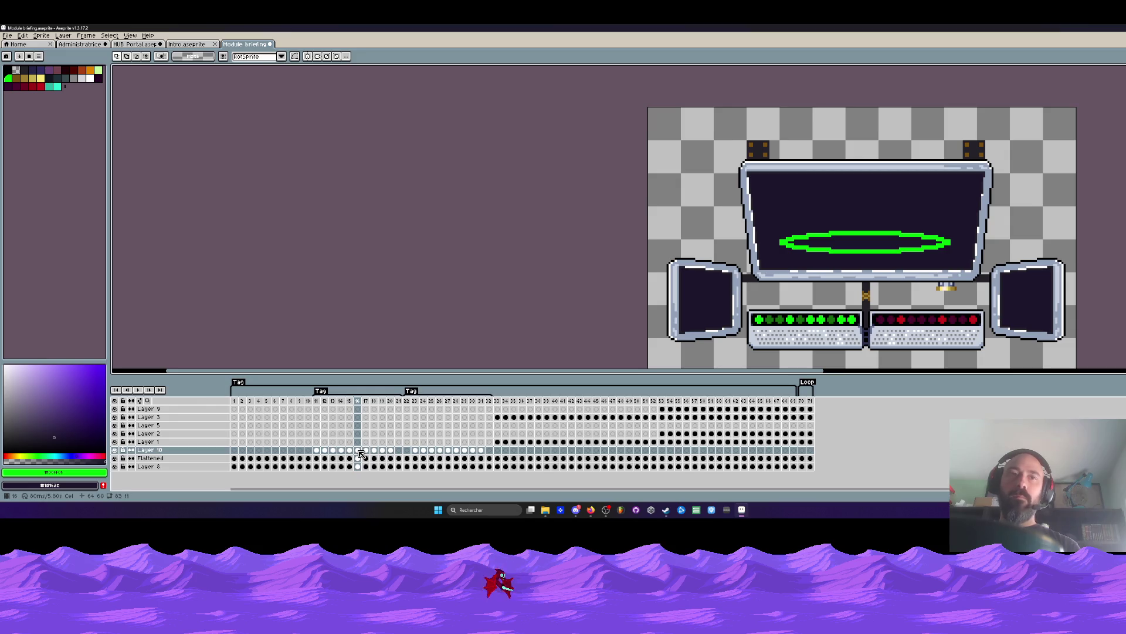
mouse_move(351, 452)
mouse_down()
mouse_move(319, 452)
mouse_move(348, 455)
mouse_up()
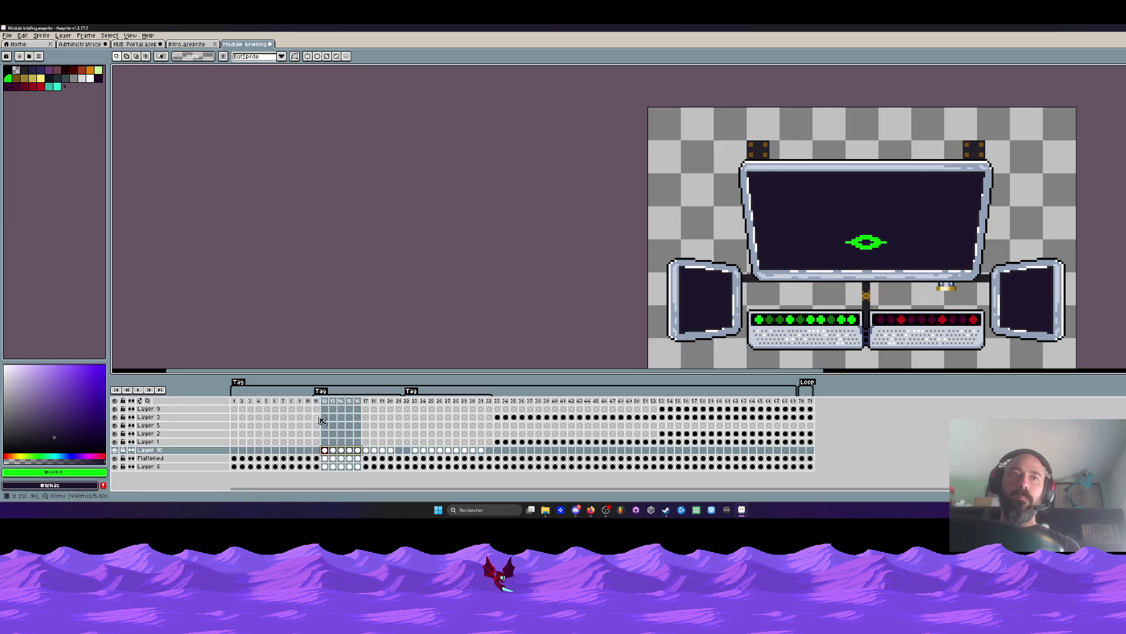
key(Return)
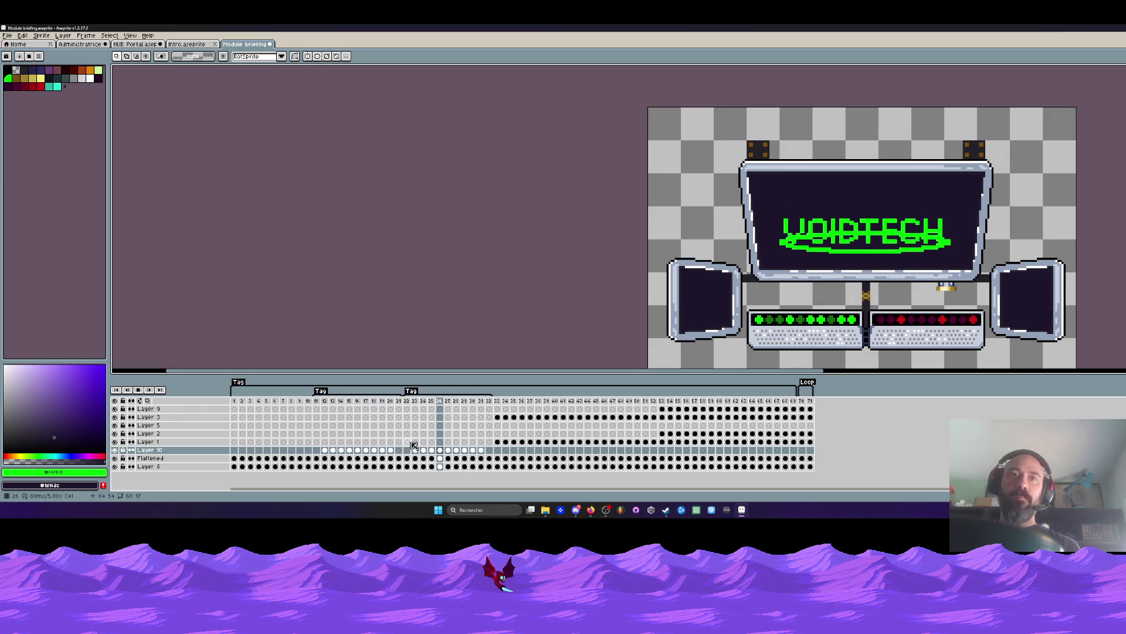
click(323, 402)
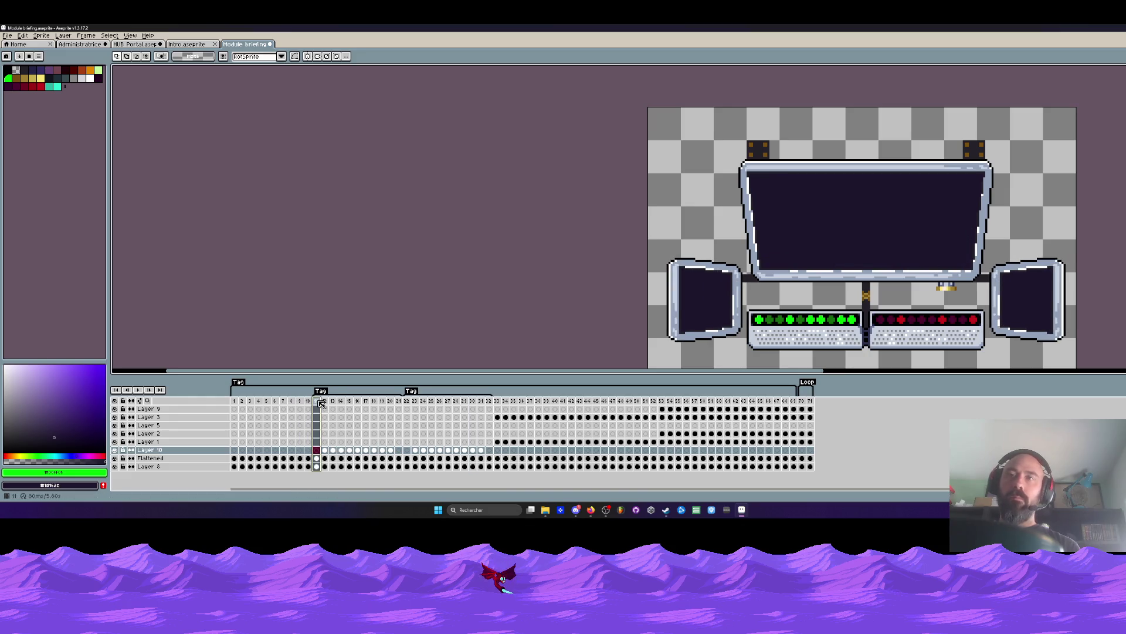
key(Right)
key(Right)
click(313, 402)
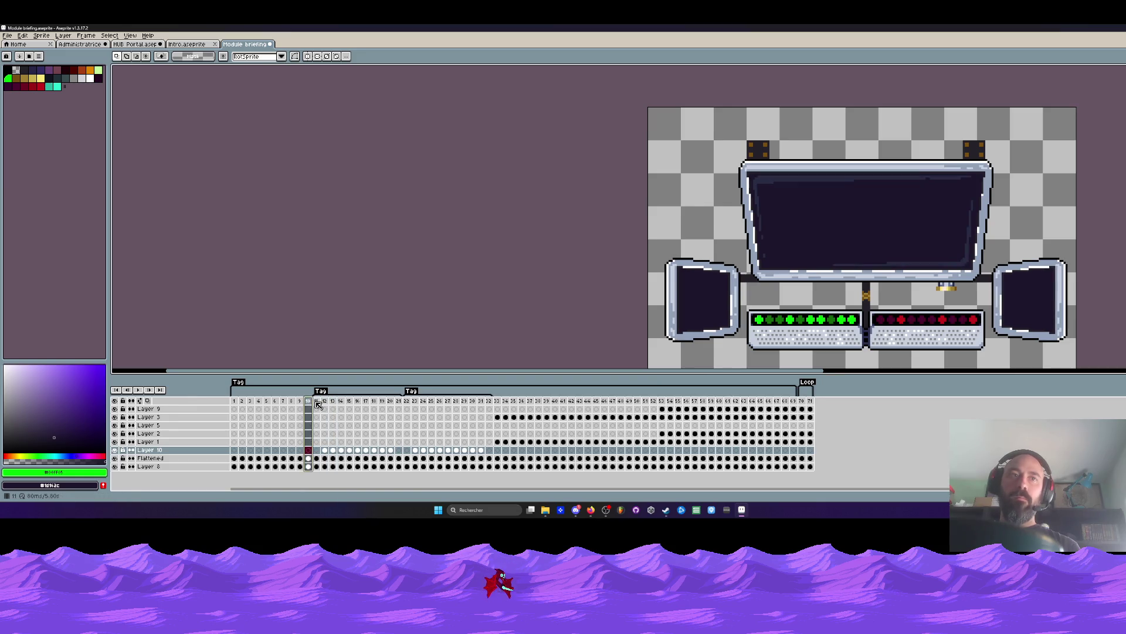
click(322, 402)
click(320, 404)
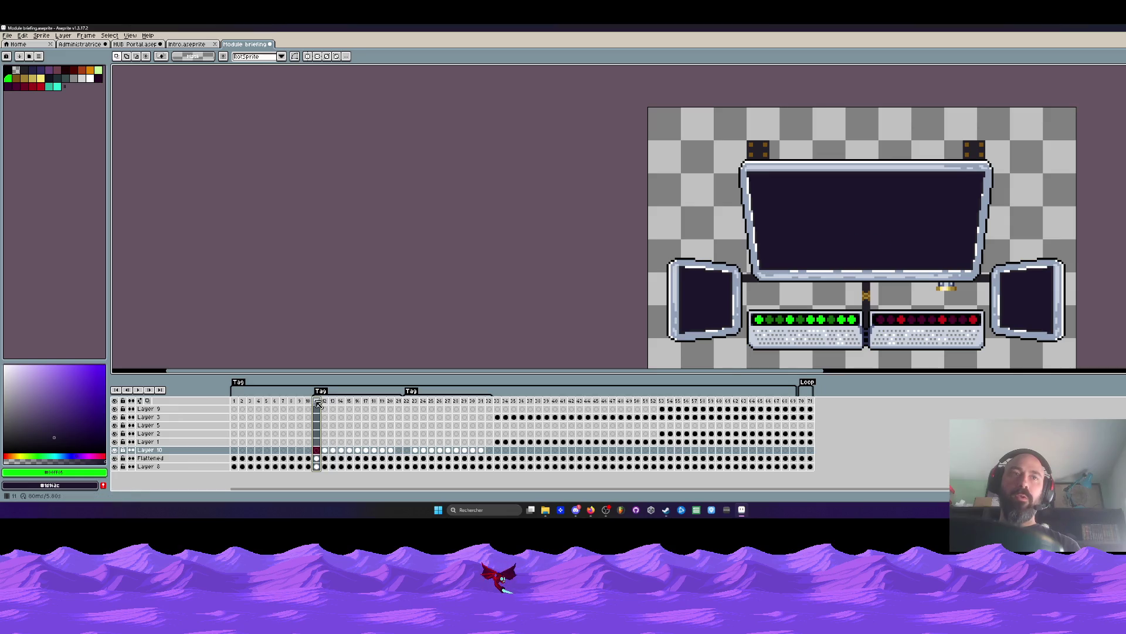
click(491, 402)
click(507, 402)
key(Right)
key(Right)
key(Right)
key(Right)
key(Right)
key(Right)
key(Right)
key(Right)
key(Right)
key(Right)
key(Right)
key(Right)
key(Right)
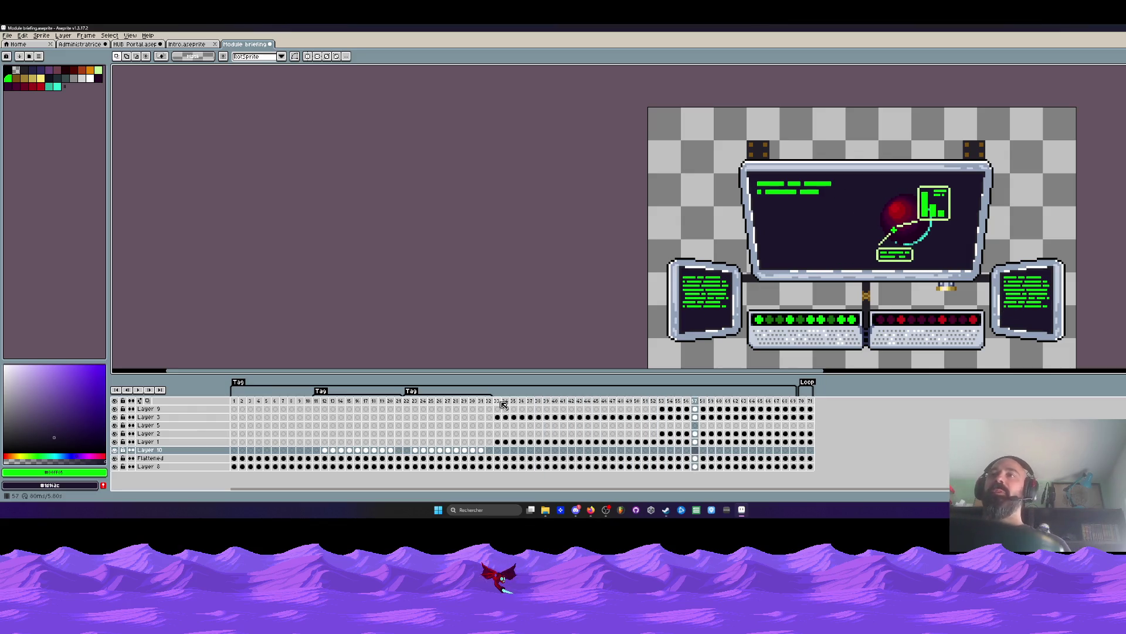
click(506, 403)
key(Right)
key(Right)
key(Right)
key(Right)
key(Right)
key(Right)
key(Right)
key(Right)
key(Right)
key(Right)
key(Right)
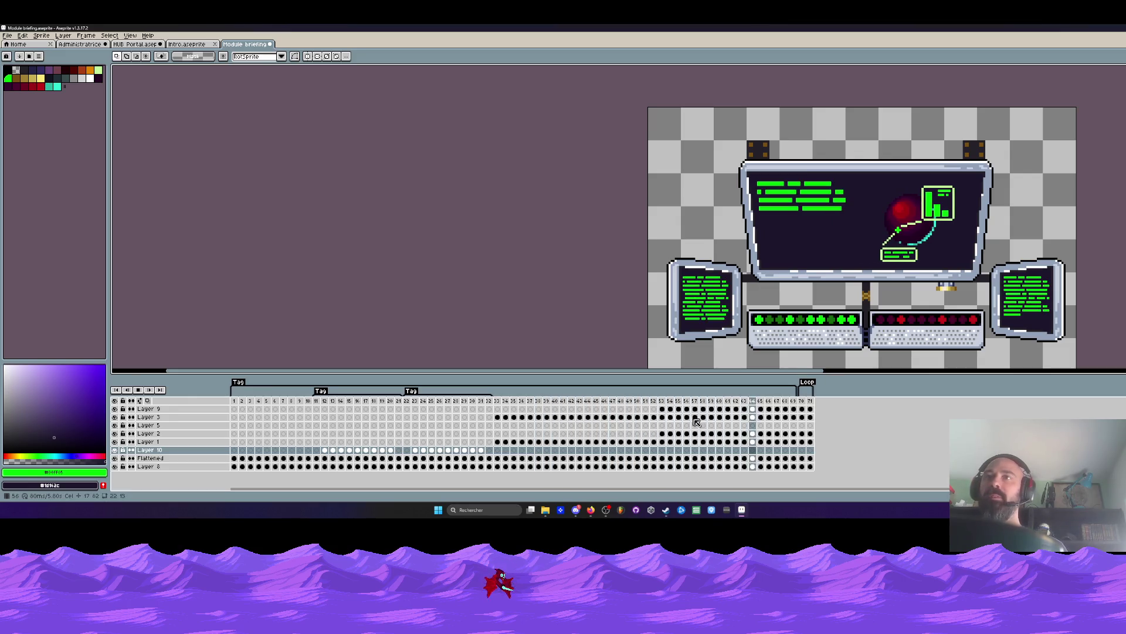
key(Right)
key(Right)
key(Left)
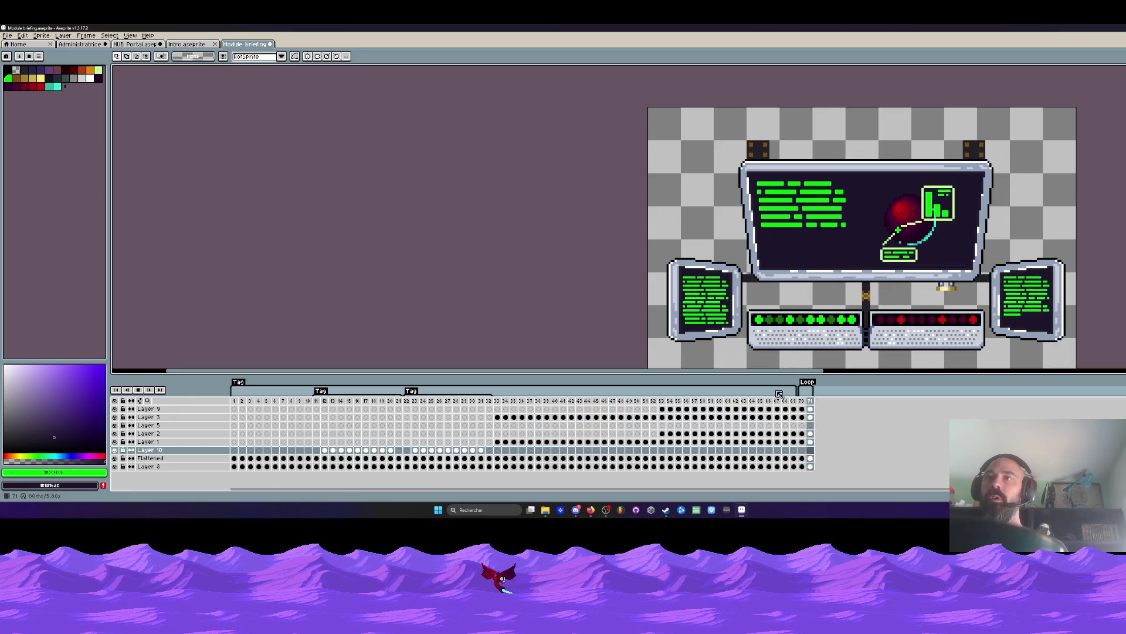
scroll(622, 329, down, 2)
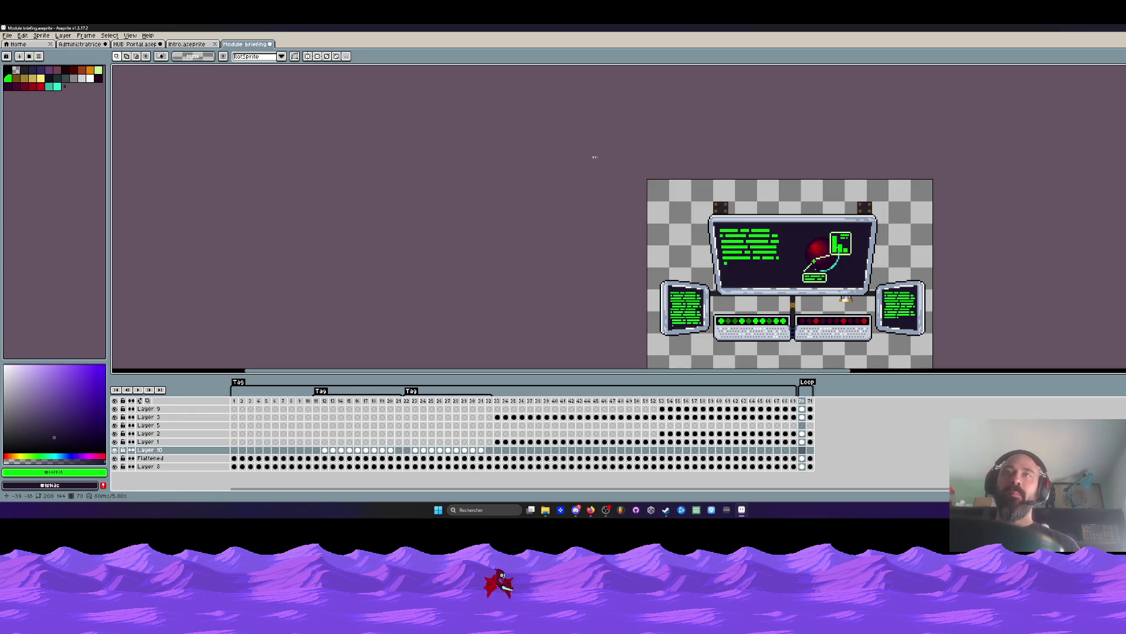
click(237, 403)
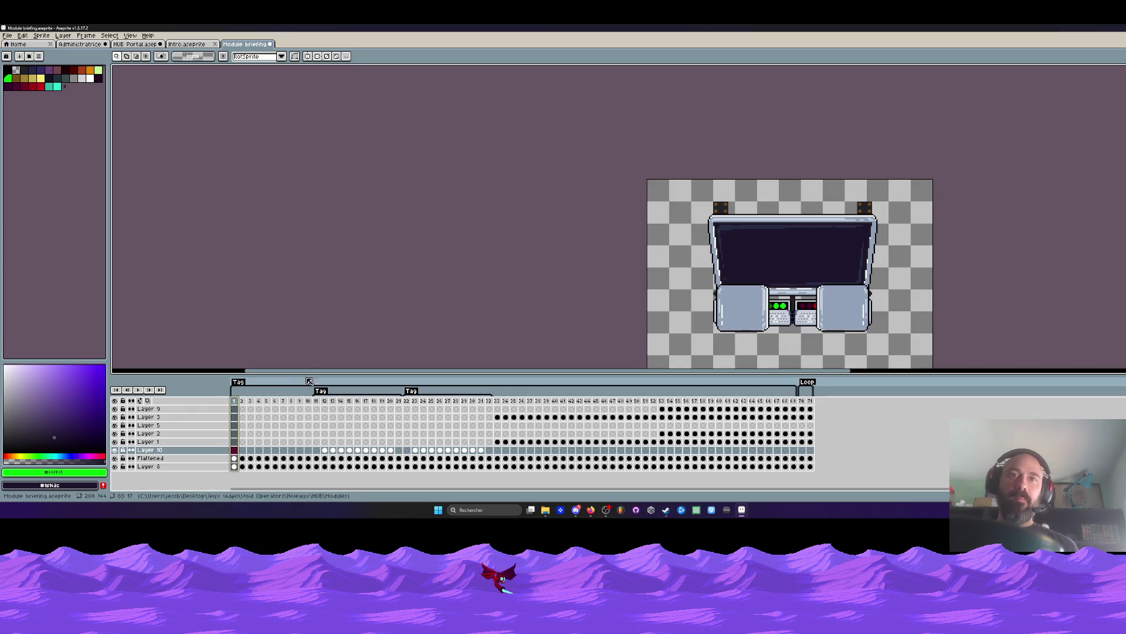
Save the Module briefing sprite via File > Save and glance at the Intro sprite.
click(16, 36)
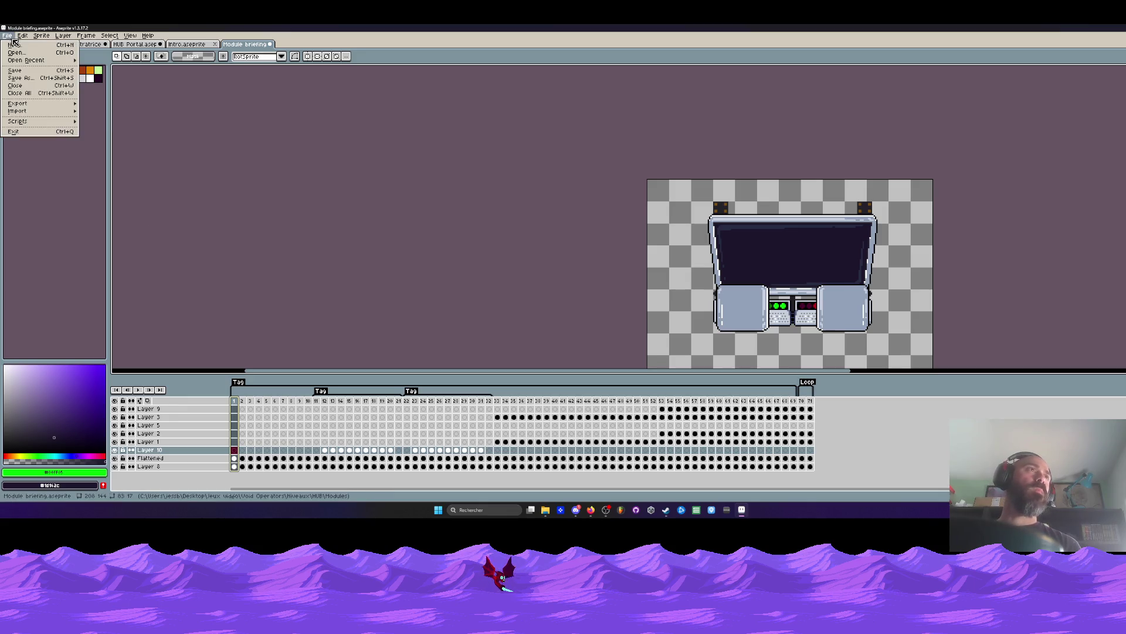
click(22, 72)
click(189, 45)
click(150, 46)
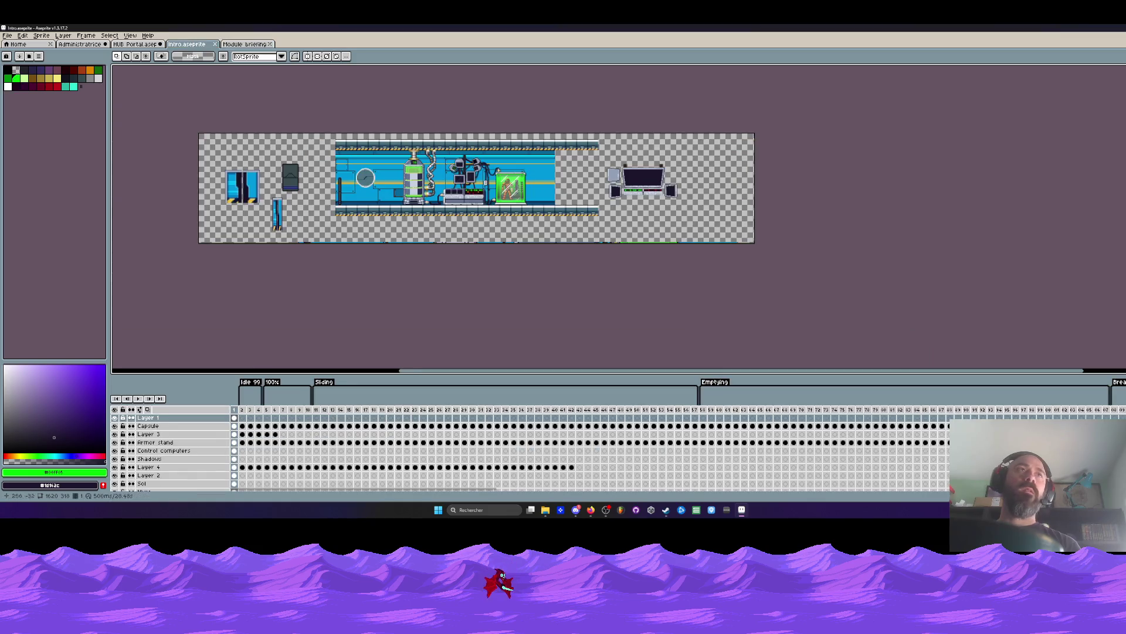
click(256, 44)
Cycle through the open sprites, return to Module briefing and play it from frame 1.
key(ctrl+Tab)
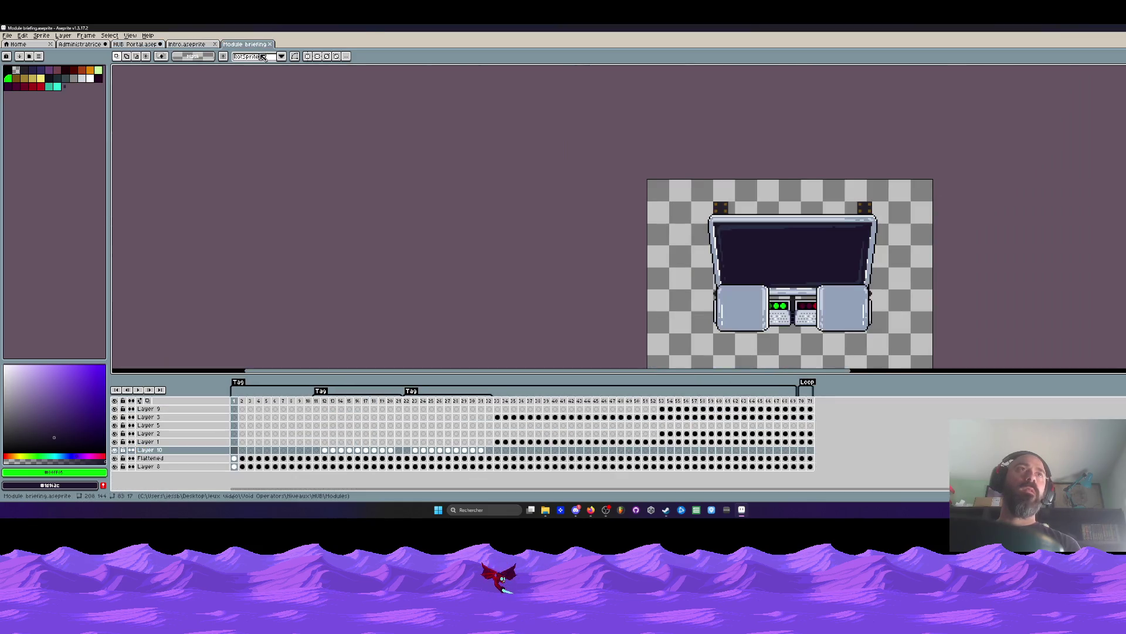
key(ctrl+Tab)
scroll(250, 50, down, 1)
scroll(249, 50, up, 1)
click(249, 44)
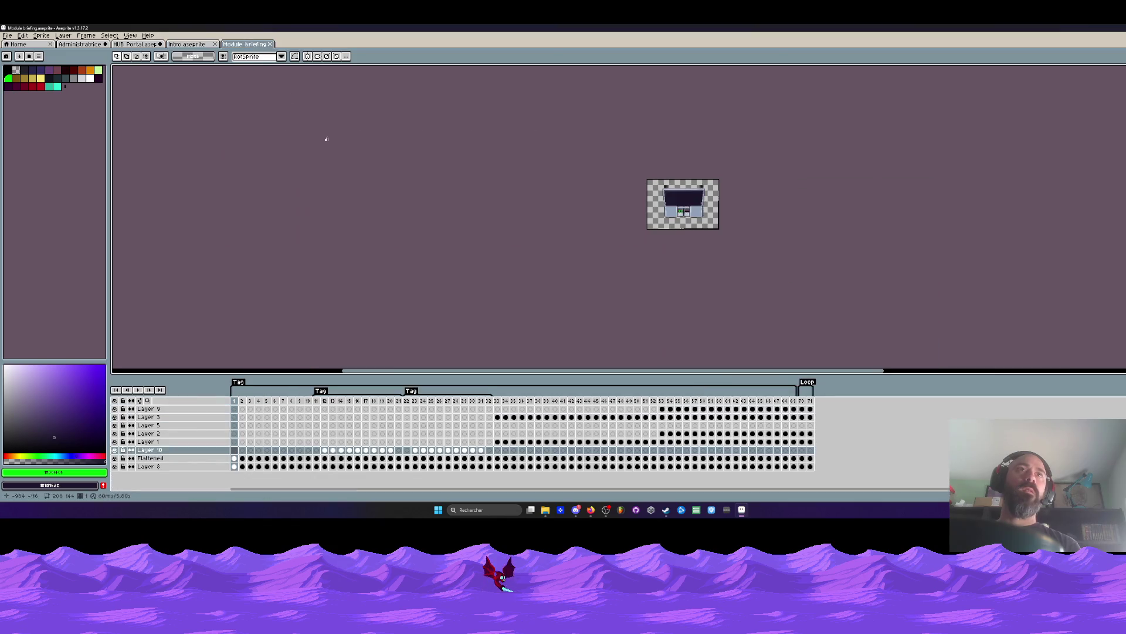
scroll(757, 189, up, 1)
click(242, 404)
key(Return)
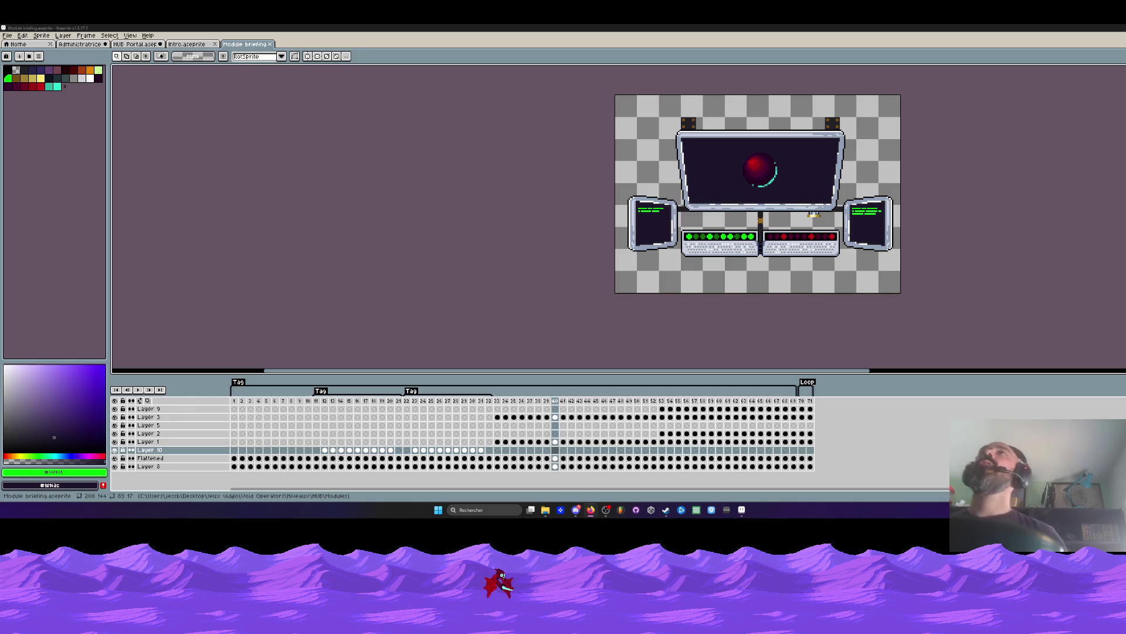
Go to frame 70 and rename the Loop tag there to Idle in Tag Properties.
mouse_move(497, 401)
mouse_down()
mouse_move(622, 420)
mouse_move(507, 431)
mouse_move(781, 434)
mouse_up()
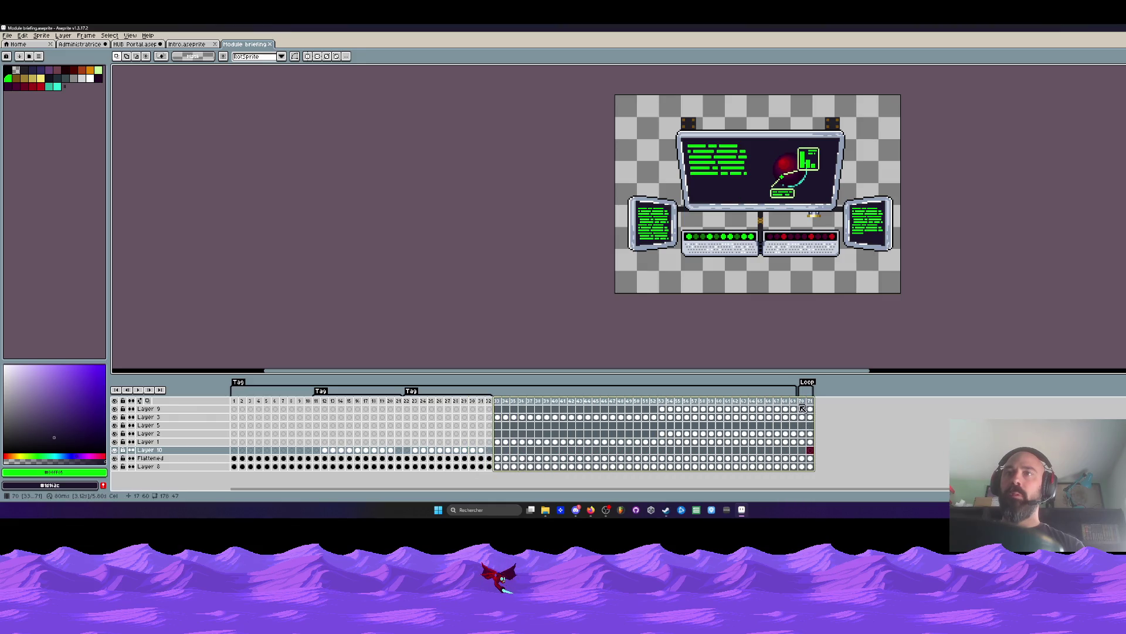
drag(782, 433, 808, 414)
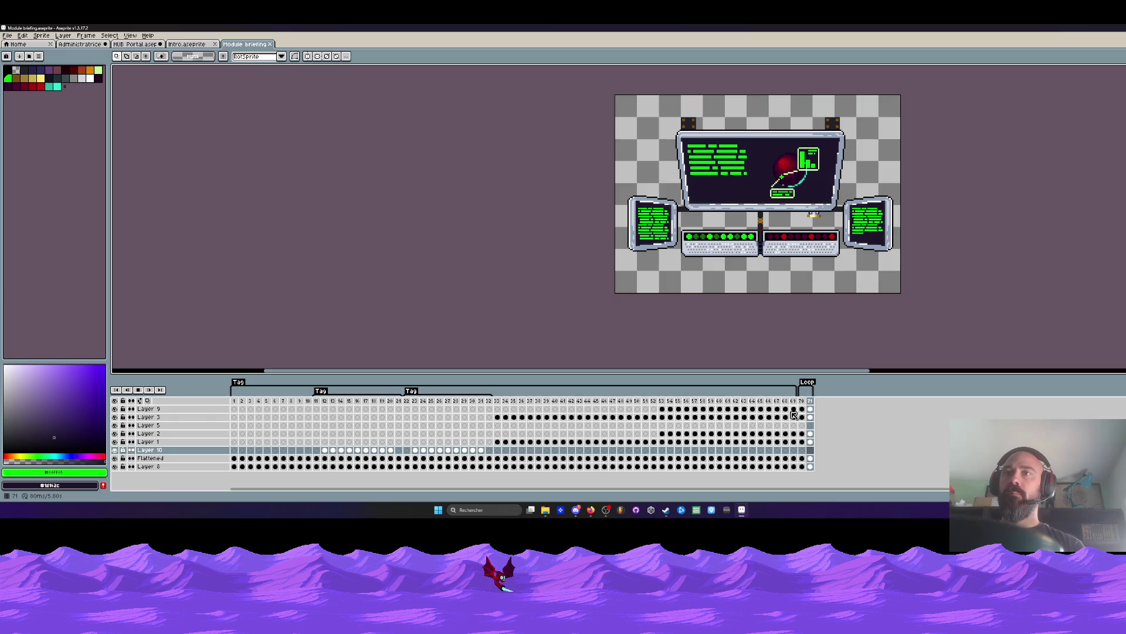
click(807, 401)
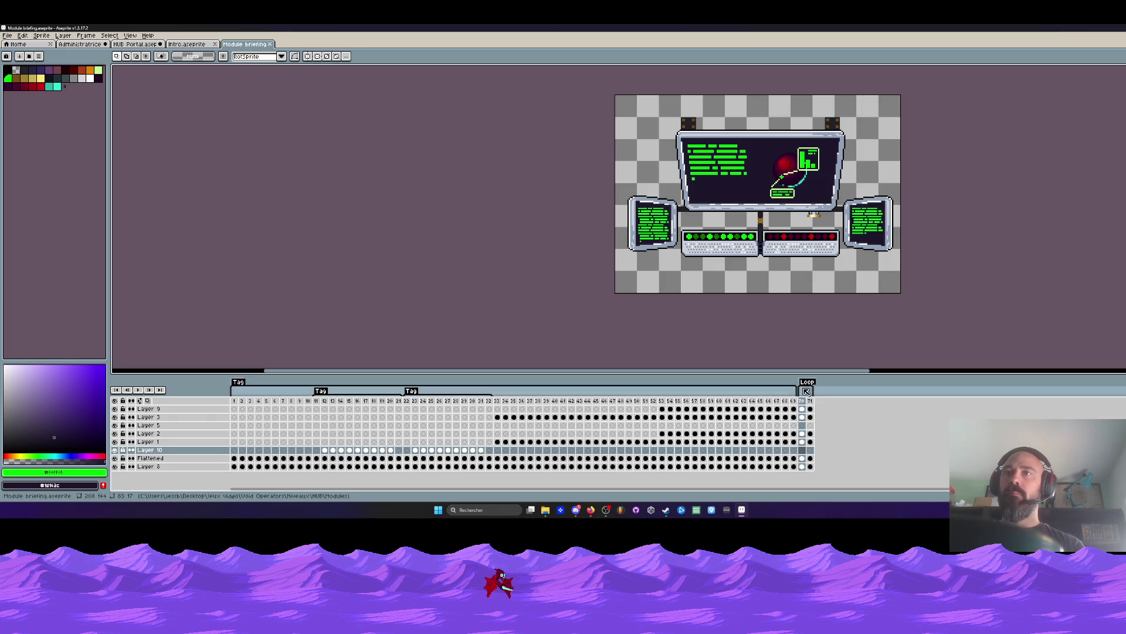
double_click(808, 382)
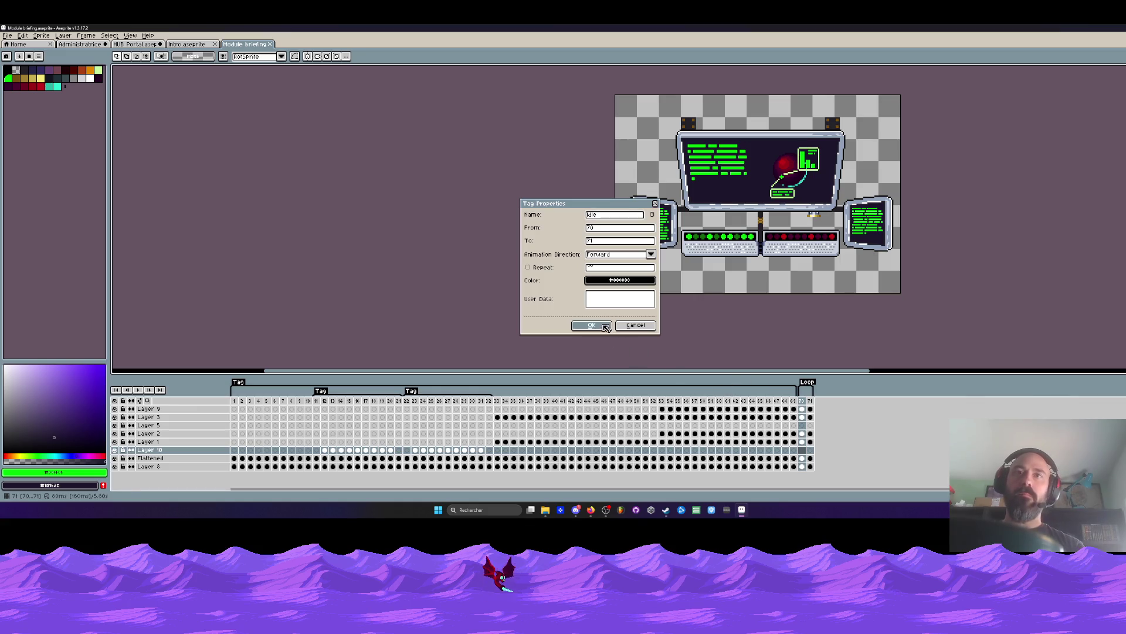
key(Return)
click(237, 402)
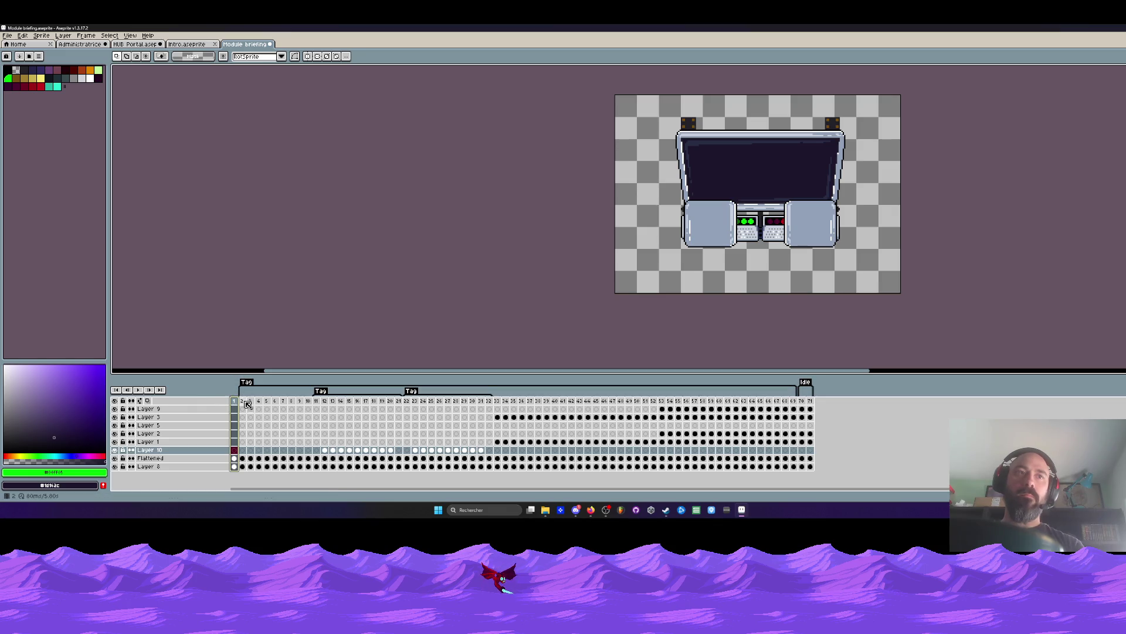
Tag frames 1 to 7 with a new 'Idle off' tag.
drag(236, 402, 294, 402)
right_click(236, 403)
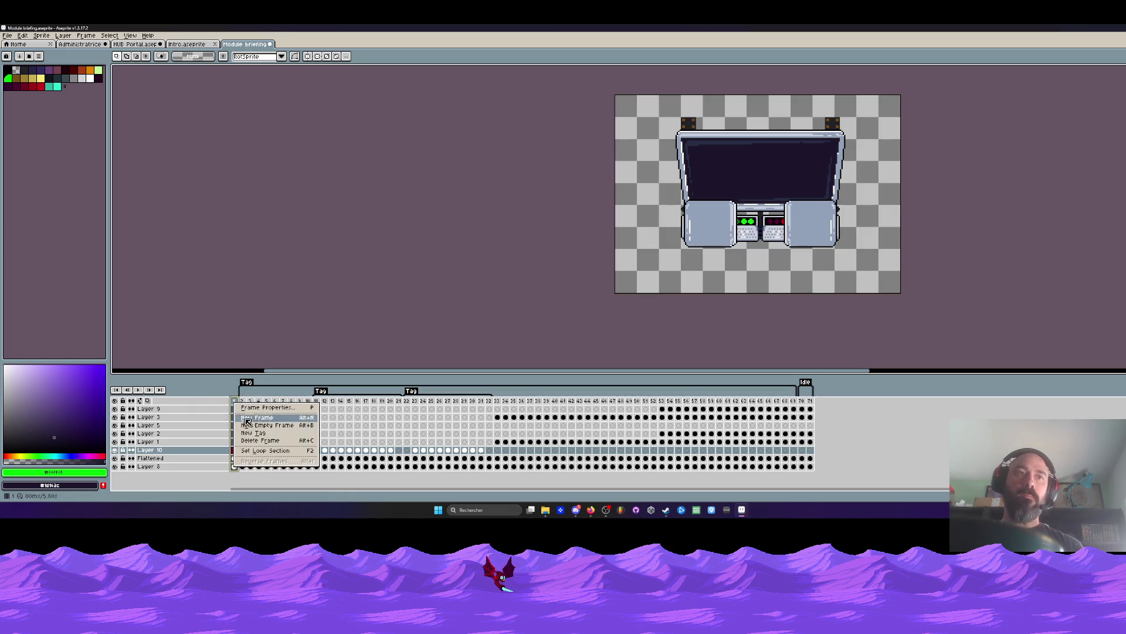
click(256, 438)
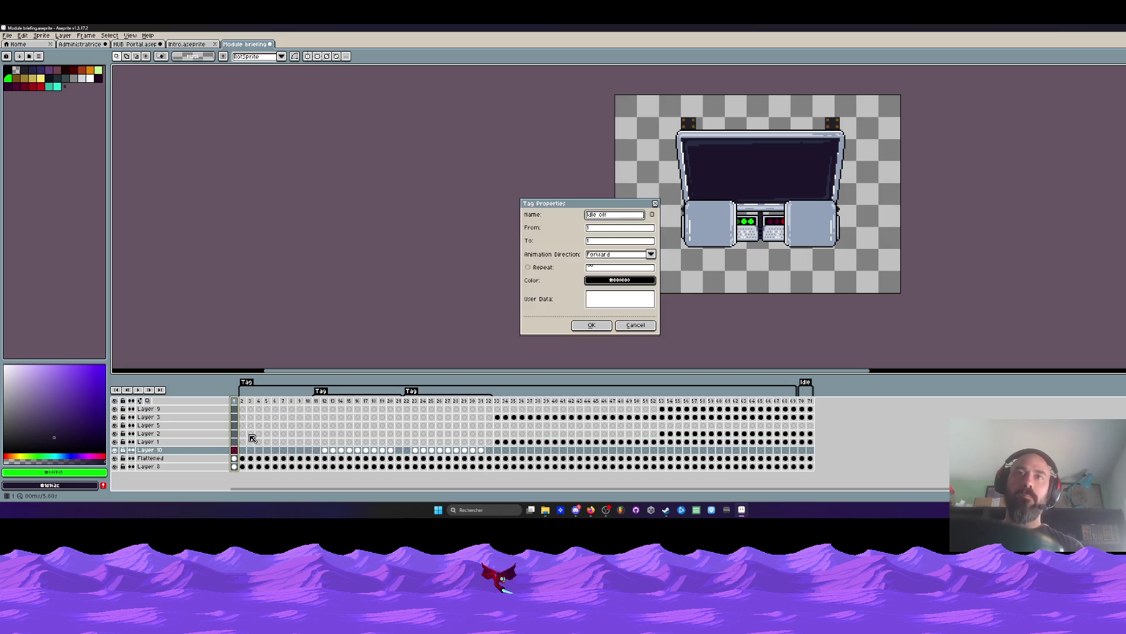
key(Return)
Rename the end-frame tag to 'Idle on' and glance at another sprite.
double_click(805, 383)
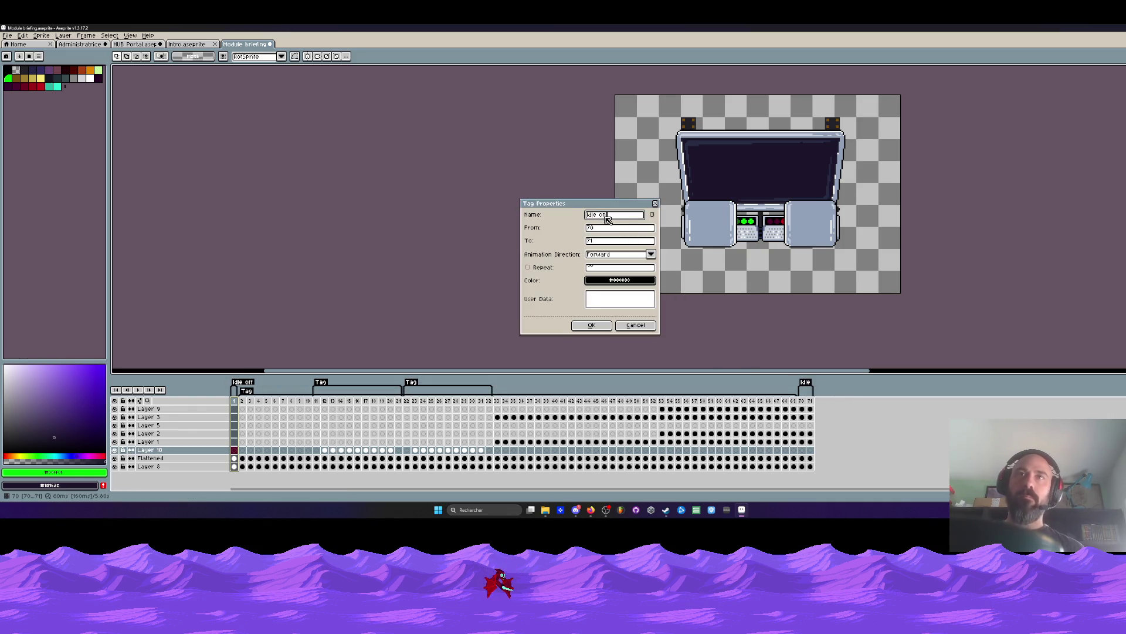
click(591, 326)
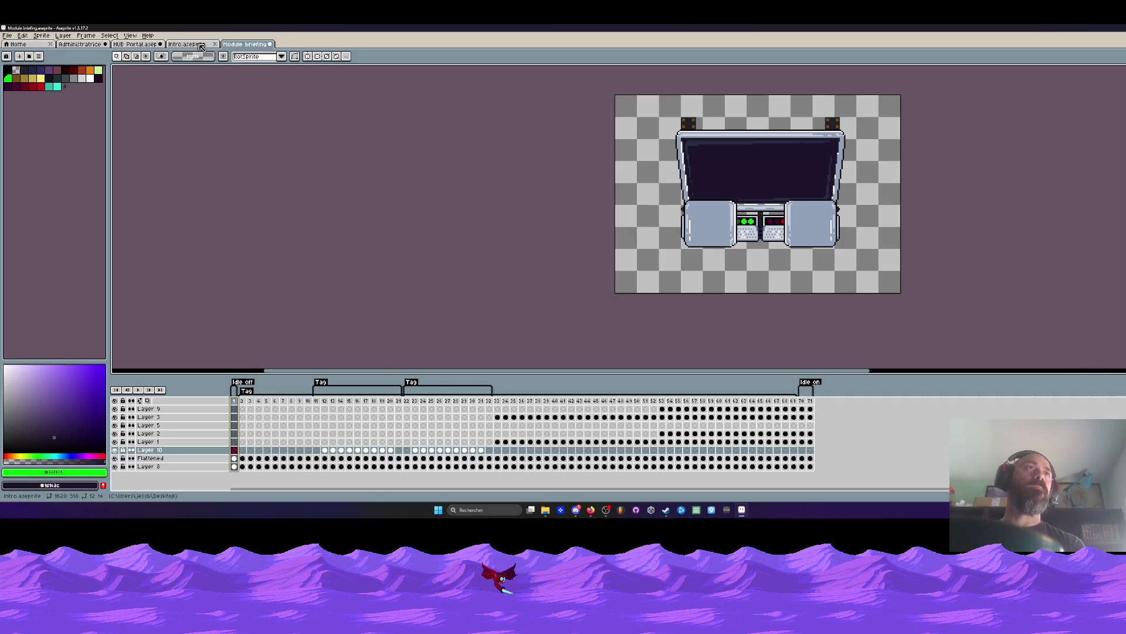
key(ctrl+Tab)
key(ctrl+shift+Tab)
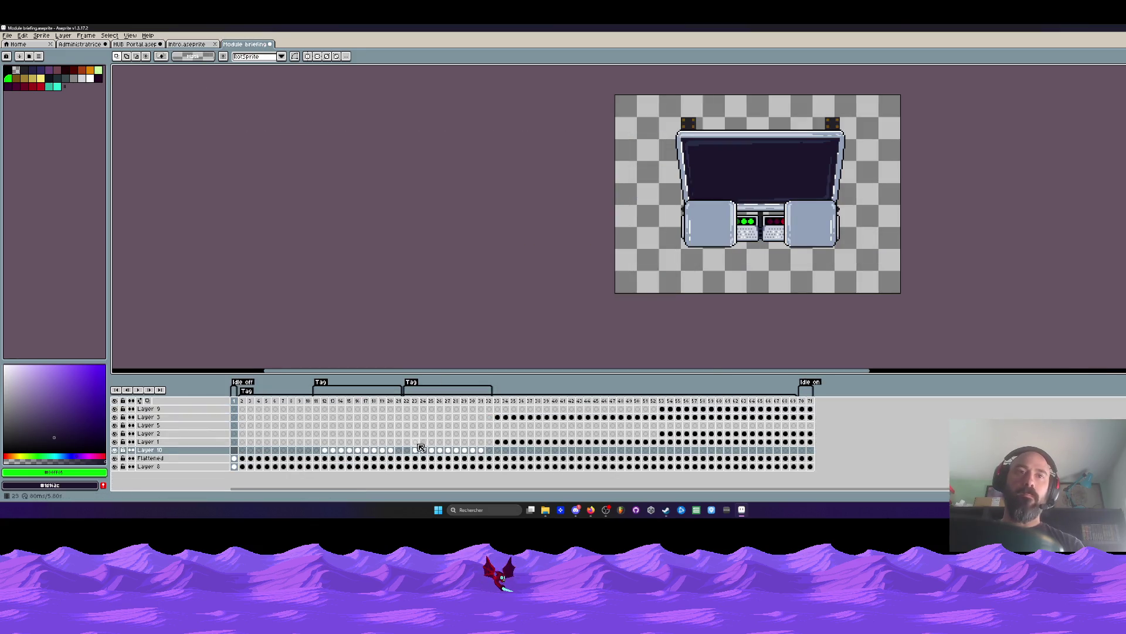
Marquee the VOIDTECH lettering at frame 20, then switch to the HUB Portal sprite.
click(393, 451)
scroll(749, 151, up, 1)
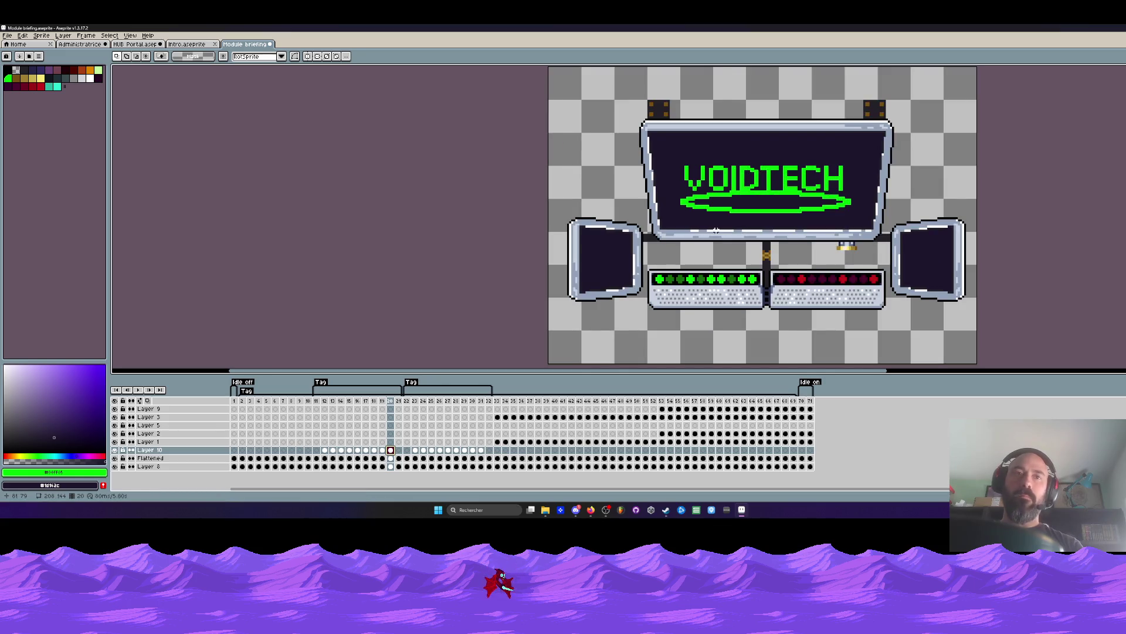
key(Right)
scroll(782, 159, up, 1)
scroll(771, 175, up, 1)
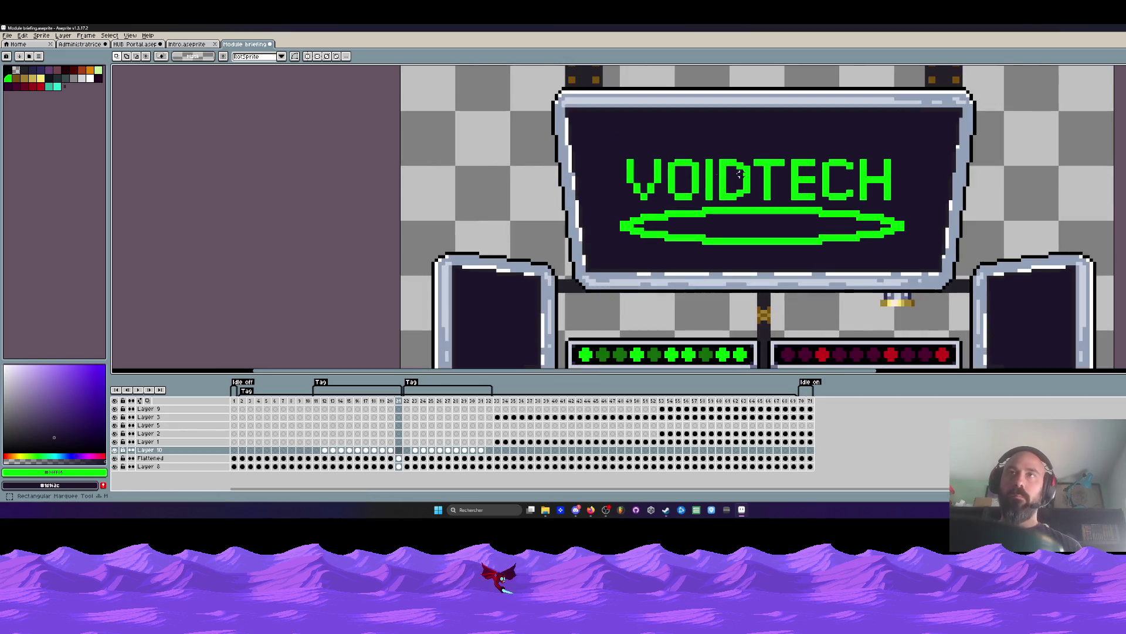
drag(619, 157, 914, 208)
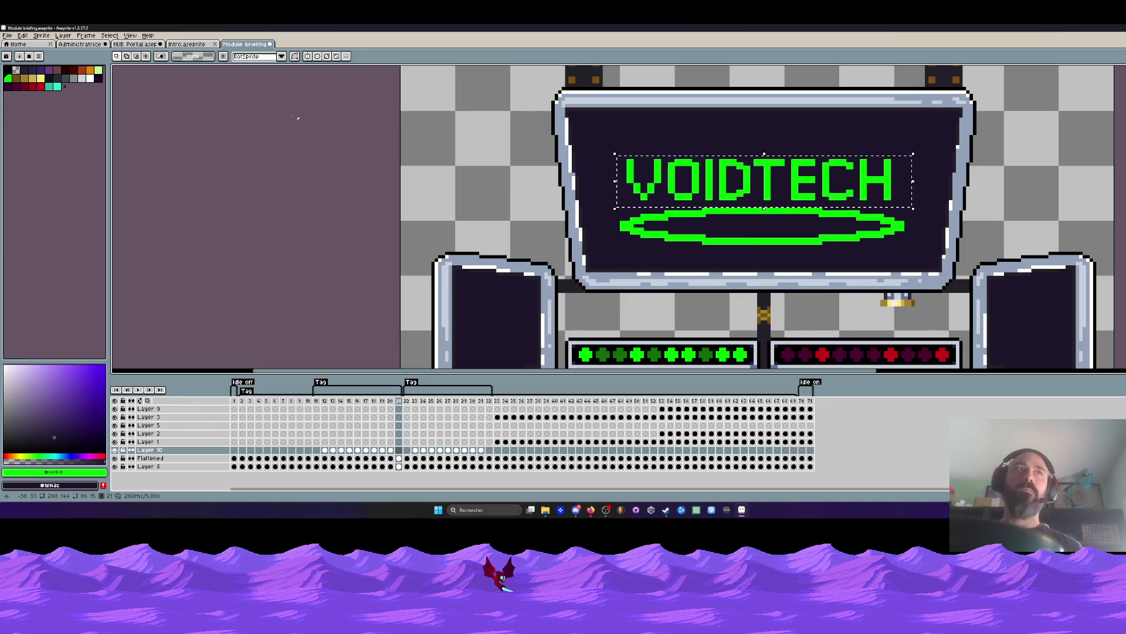
click(137, 44)
scroll(528, 221, down, 3)
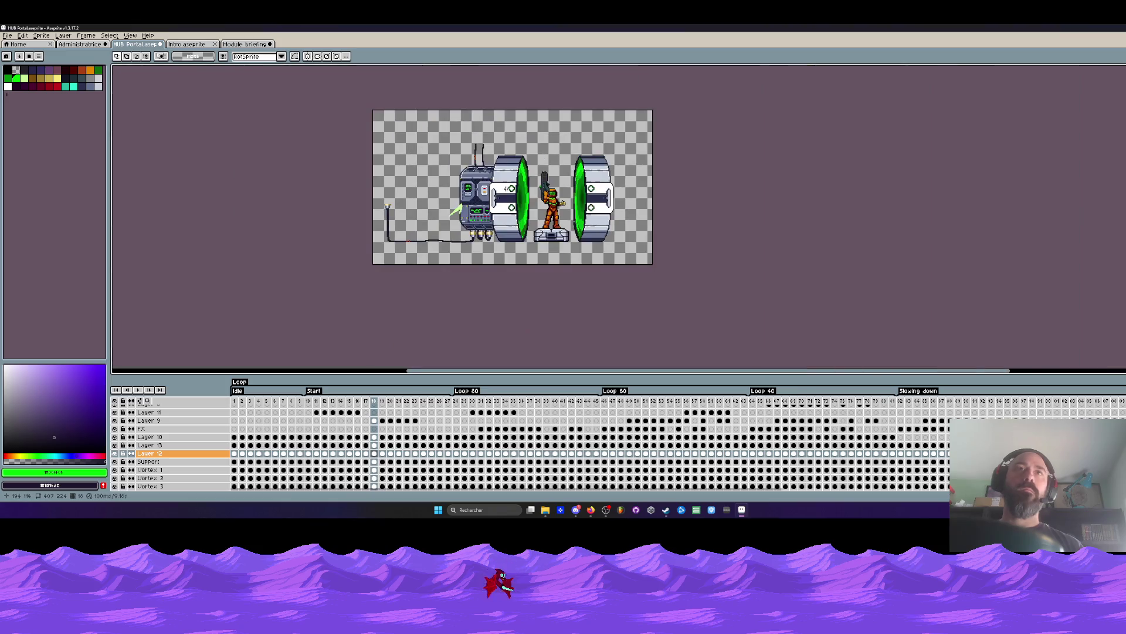
scroll(528, 220, up, 1)
Pick the frame-10 cel, then marquee the VOIDTECH lettering on the Module briefing Flattened layer.
drag(240, 403, 321, 403)
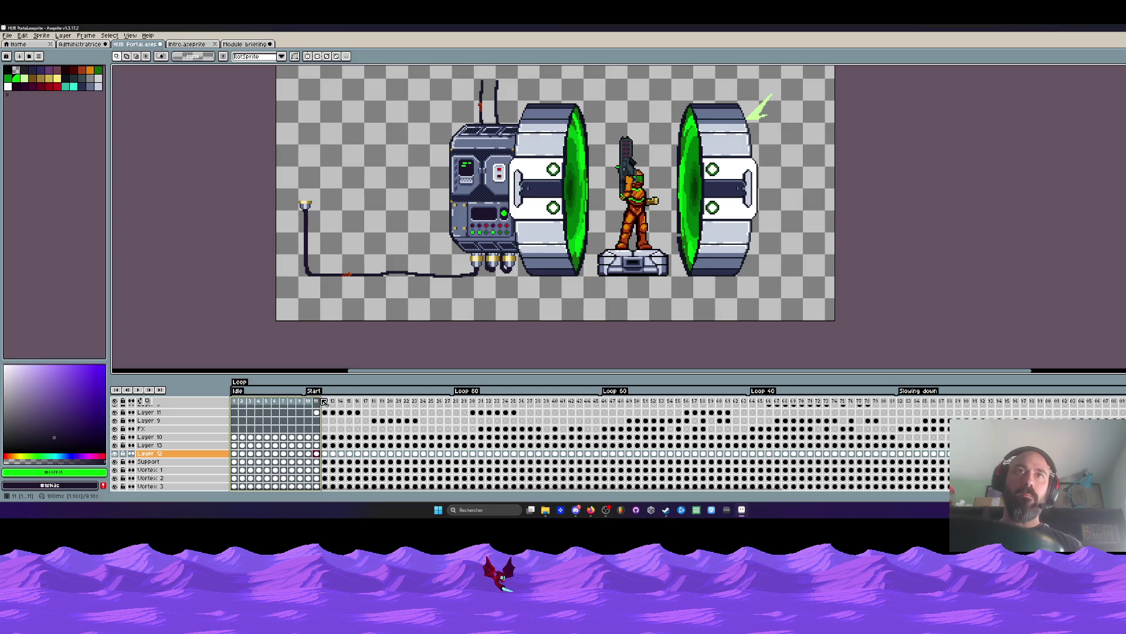
click(308, 402)
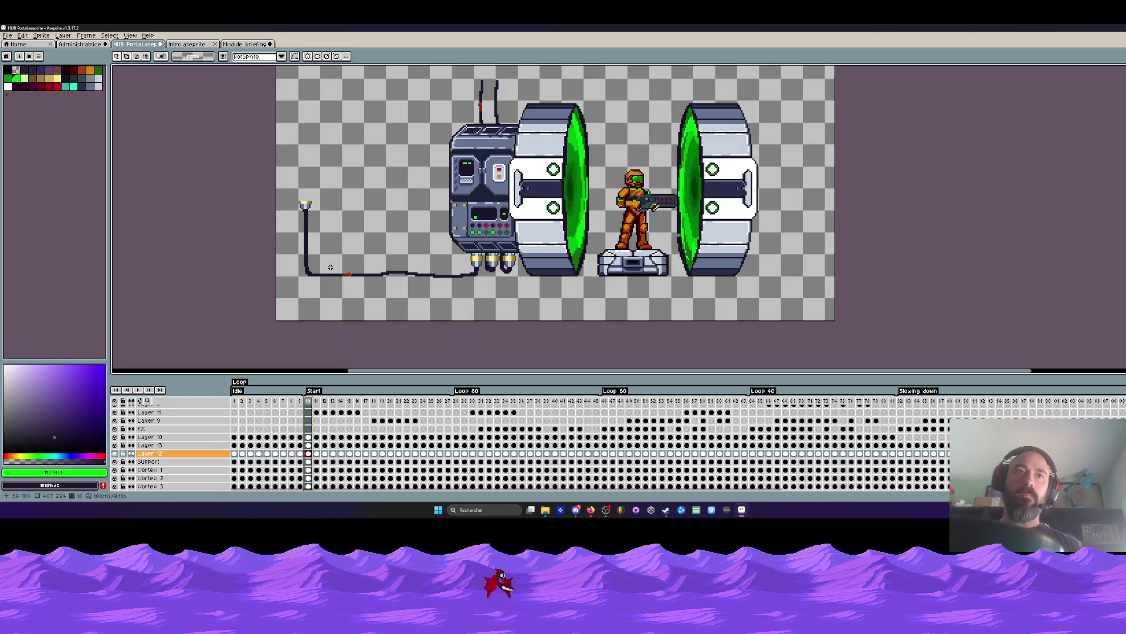
scroll(334, 282, up, 1)
click(314, 456)
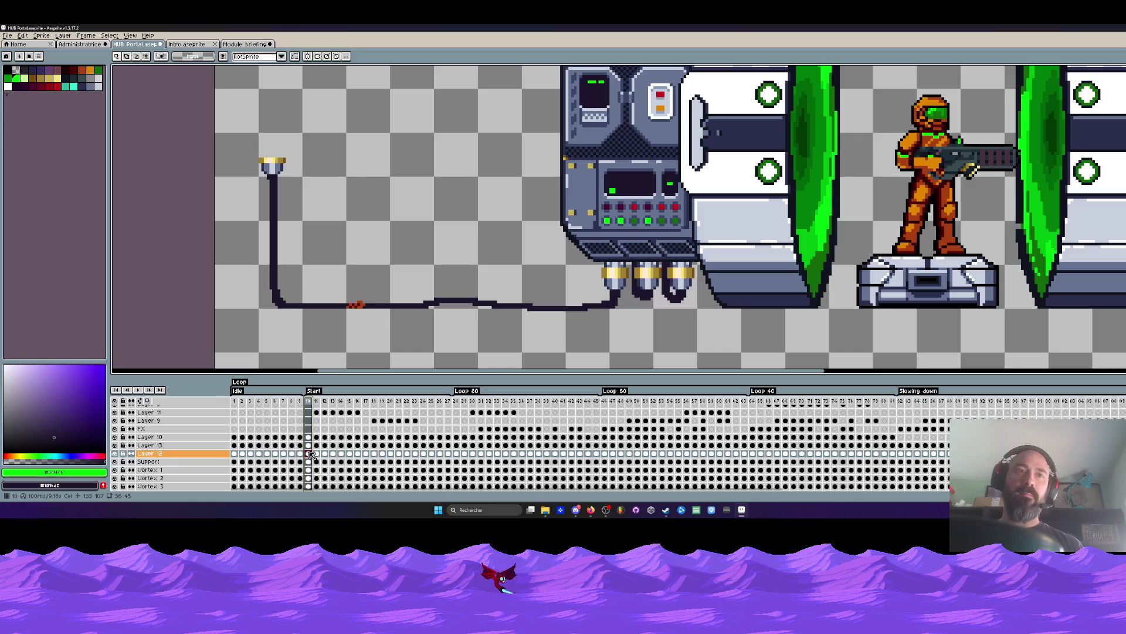
scroll(573, 208, down, 1)
scroll(572, 208, down, 1)
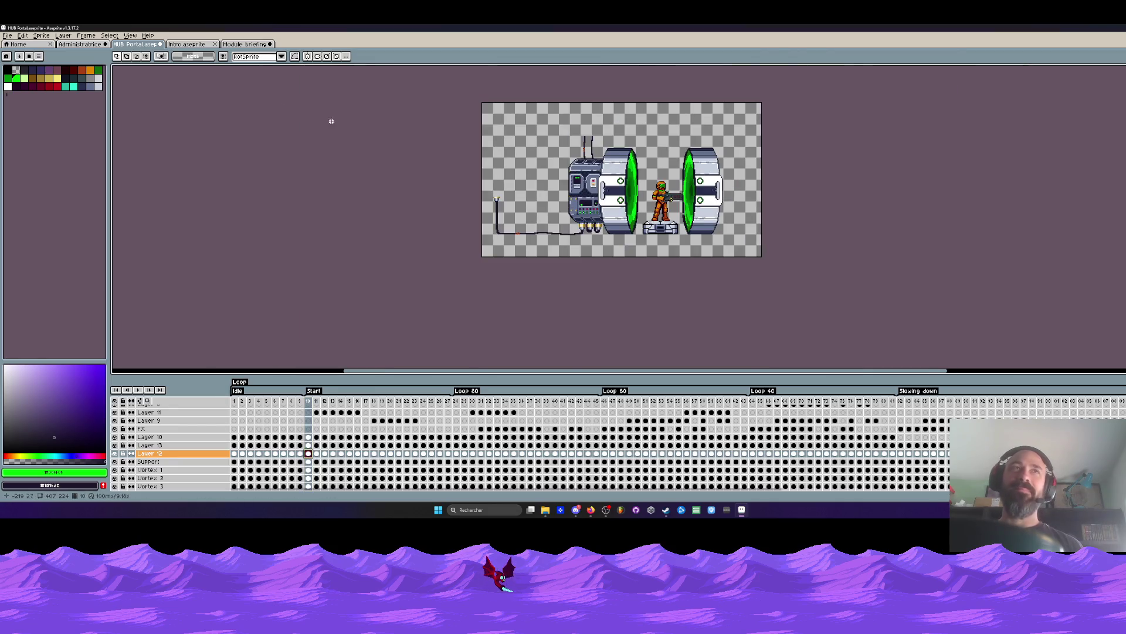
click(246, 44)
drag(618, 144, 898, 205)
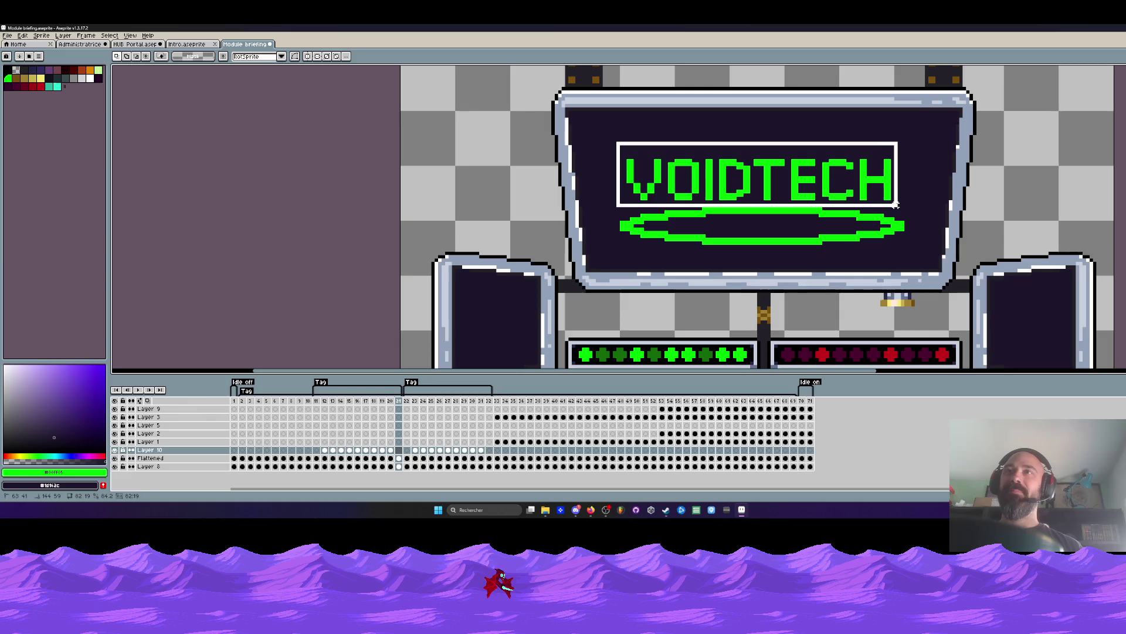
click(403, 461)
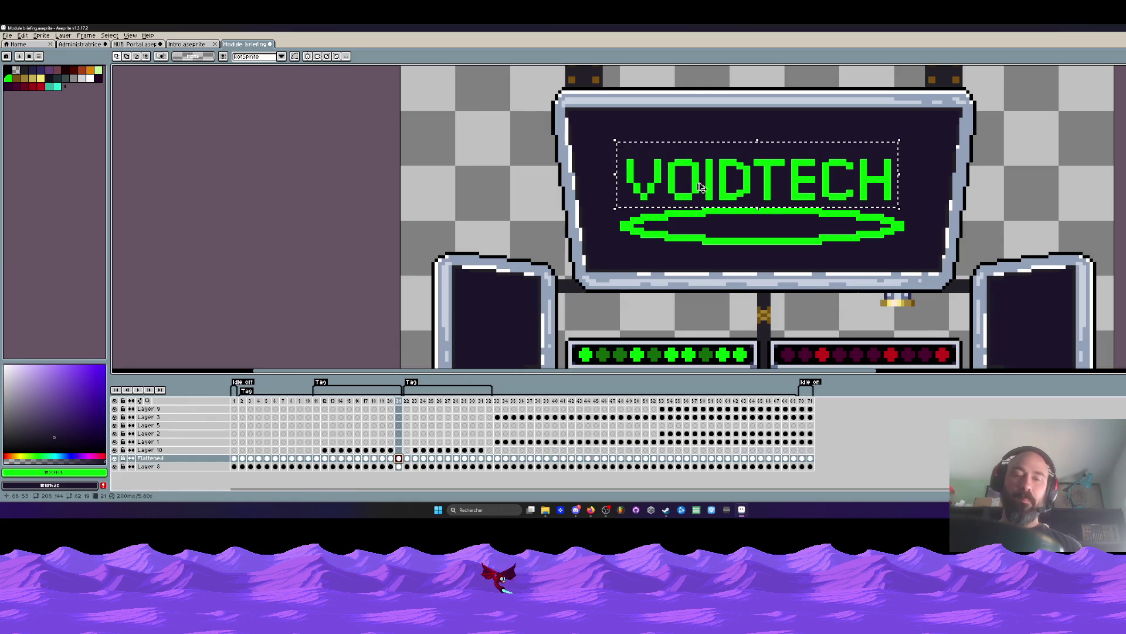
Paste into HUB Portal, undo the wrongly pasted console graphic and return to Module briefing.
click(188, 45)
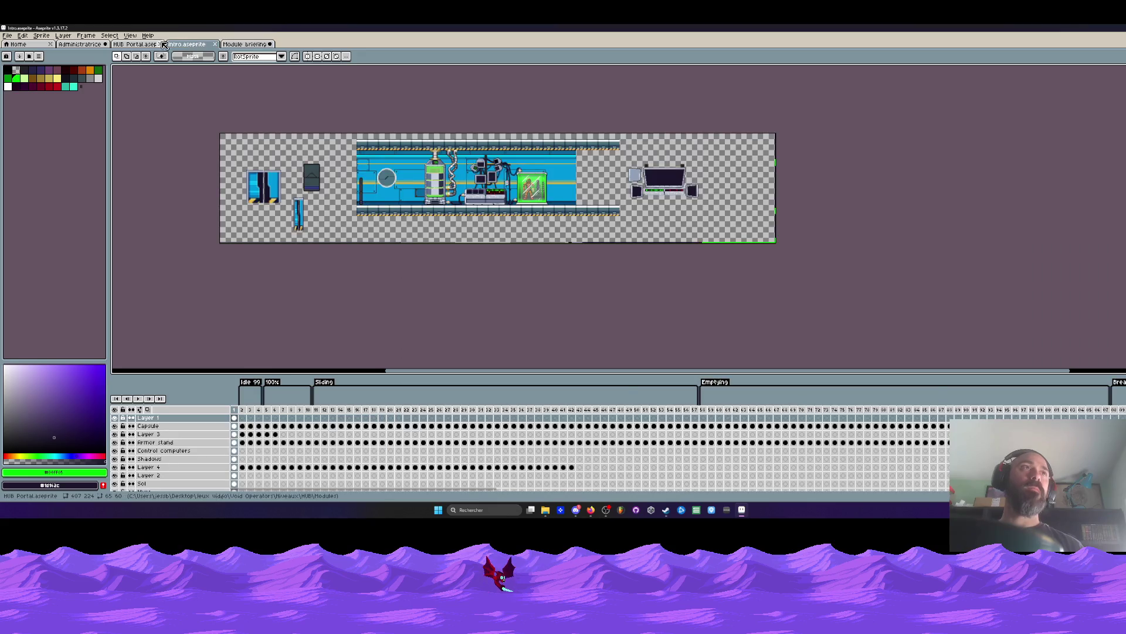
click(136, 44)
scroll(513, 205, up, 1)
scroll(513, 204, up, 1)
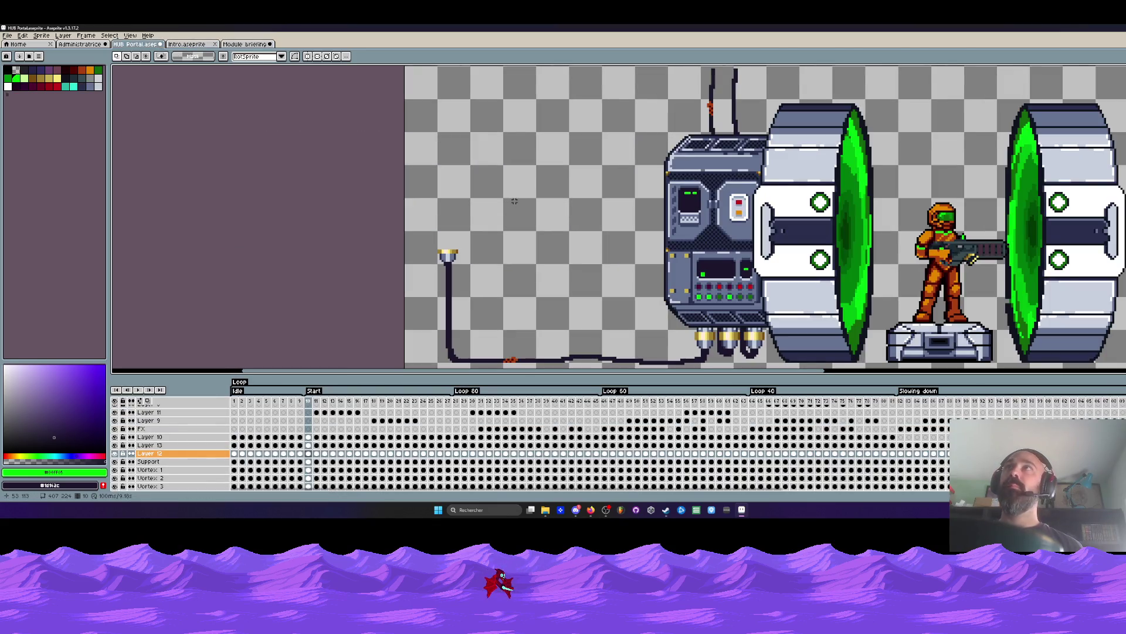
key(ctrl+v)
key(ctrl+z)
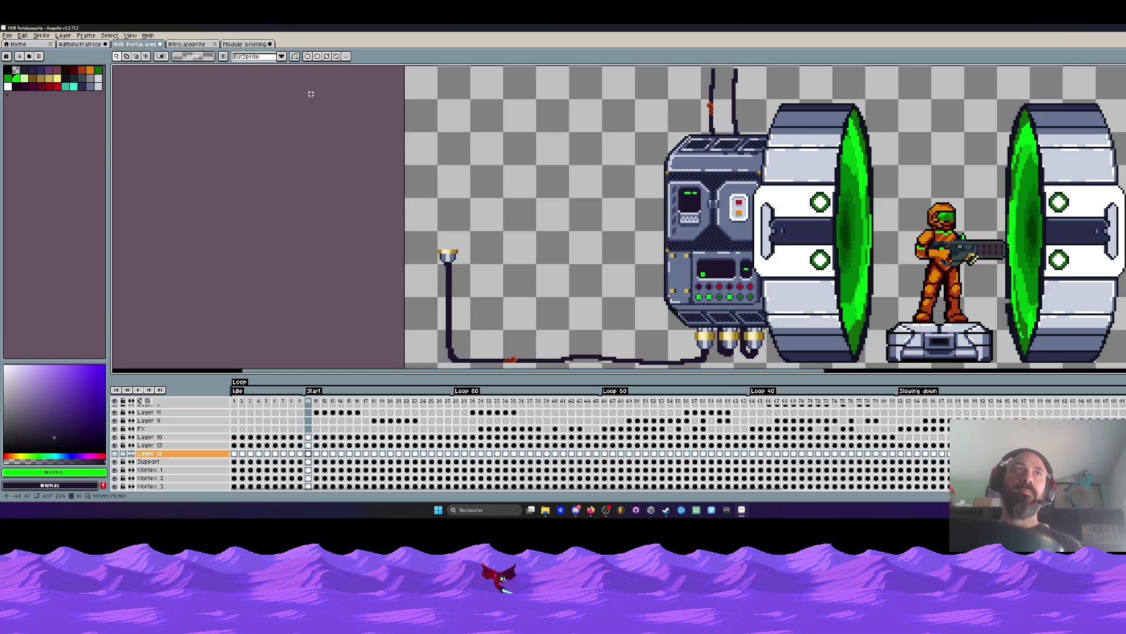
key(ctrl+Tab)
scroll(601, 132, up, 1)
scroll(601, 132, up, 1)
Copy the VOIDTECH lettering, paste it into HUB Portal and move it left of the console.
drag(599, 128, 1052, 212)
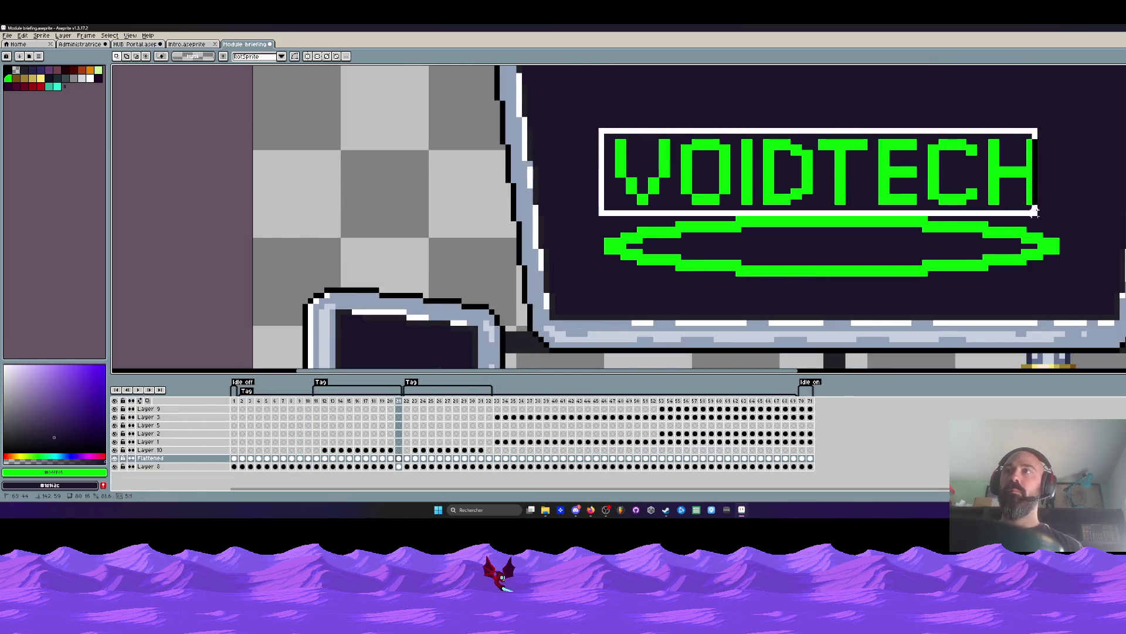
key(ctrl+c)
click(144, 44)
scroll(563, 220, down, 1)
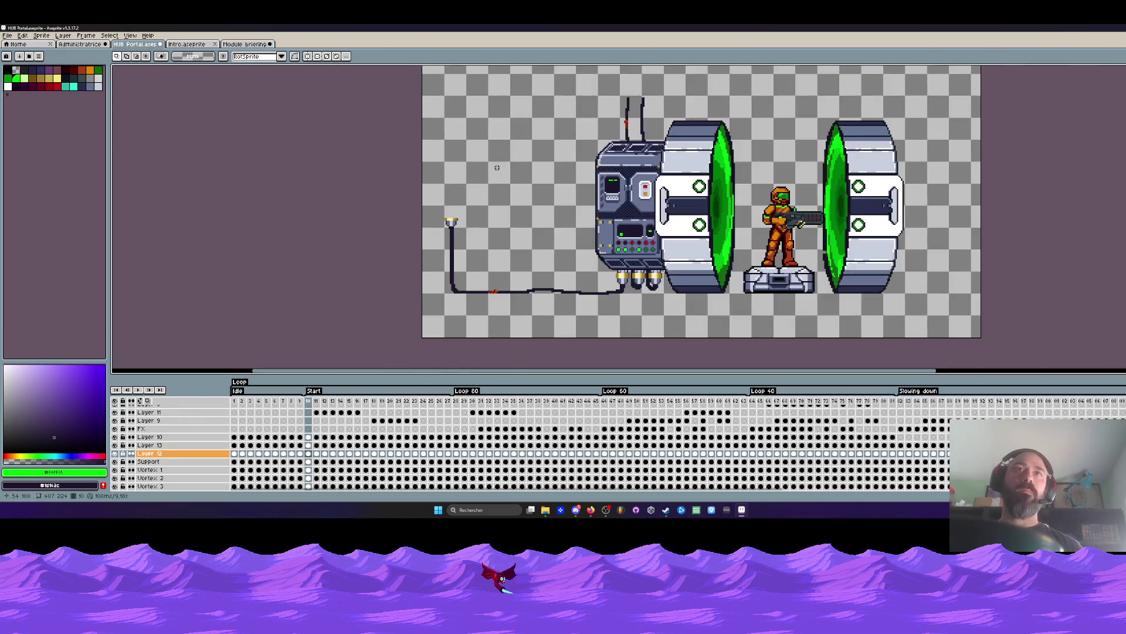
scroll(563, 220, up, 1)
key(ctrl+v)
drag(567, 70, 506, 176)
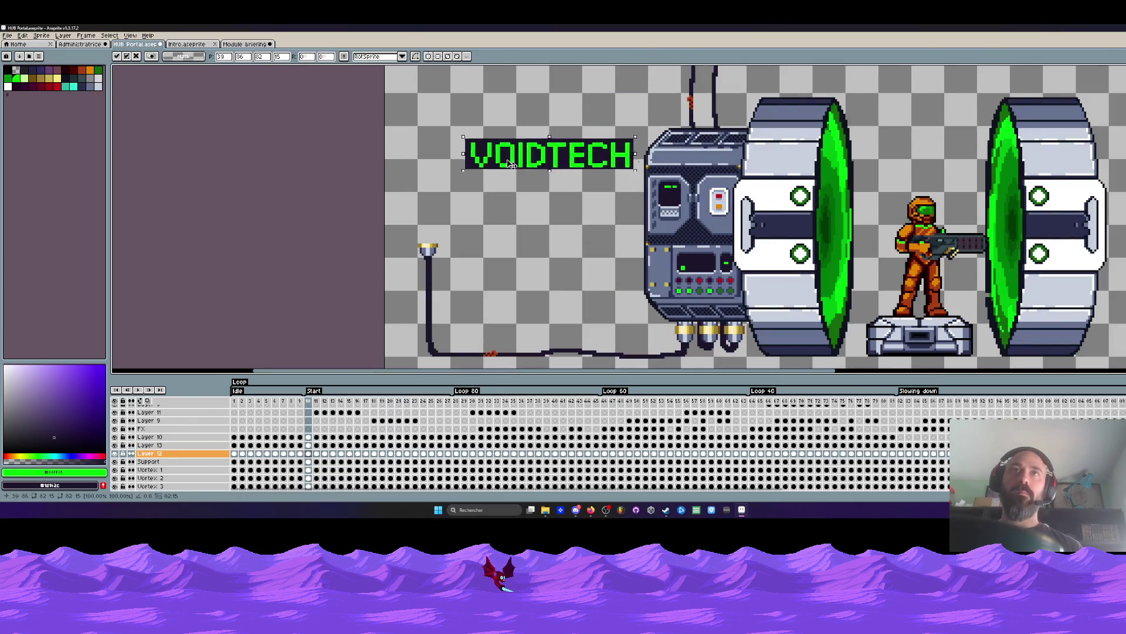
Drop the pasted logo and fill away the dark box behind it with the Paint Bucket.
key(Escape)
click(25, 75)
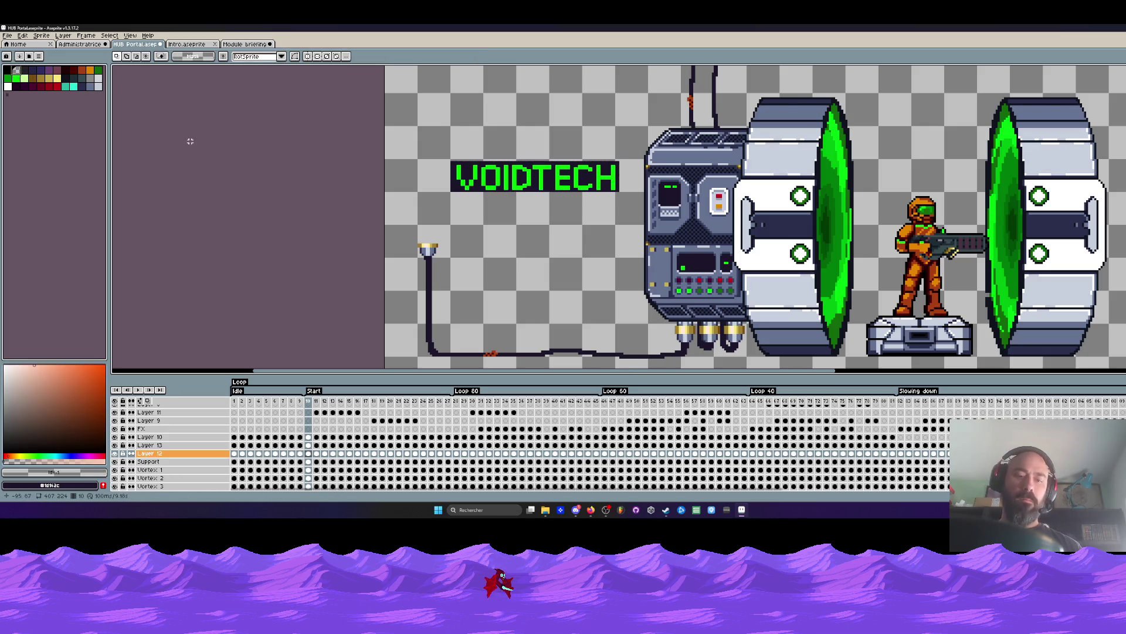
scroll(487, 173, up, 1)
key(g)
click(487, 181)
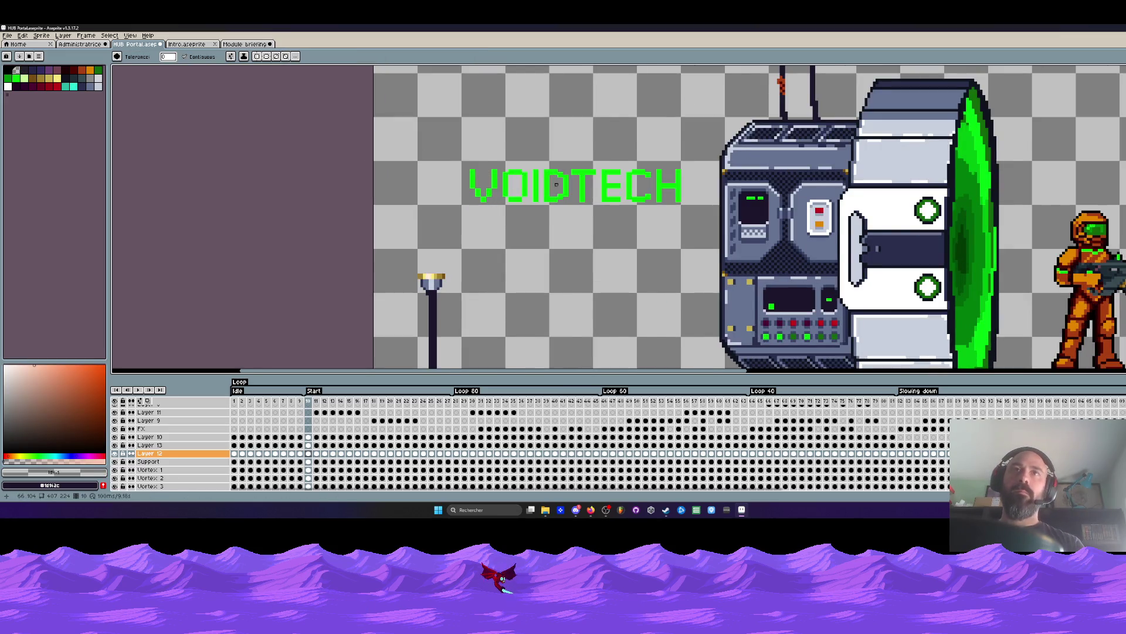
scroll(554, 186, right, 1)
Marquee the whole VOIDTECH logo, shrink it small, then clear it from the frame.
key(m)
drag(447, 141, 678, 224)
mouse_move(677, 142)
mouse_down()
mouse_move(519, 193)
mouse_move(565, 162)
mouse_move(554, 160)
mouse_up()
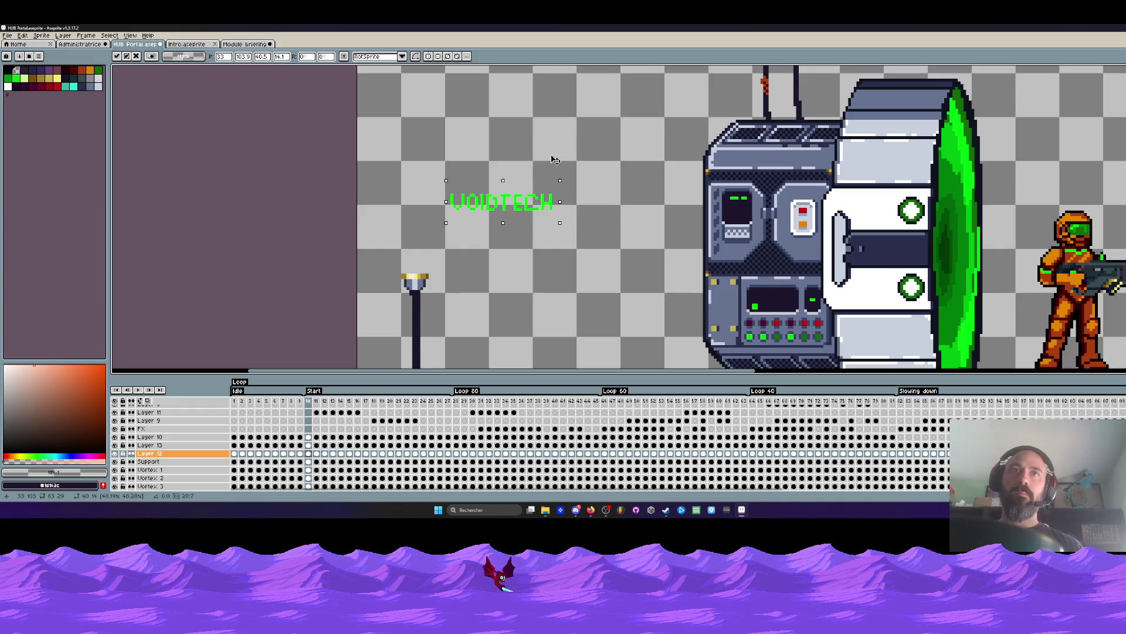
scroll(547, 159, up, 1)
scroll(548, 159, up, 1)
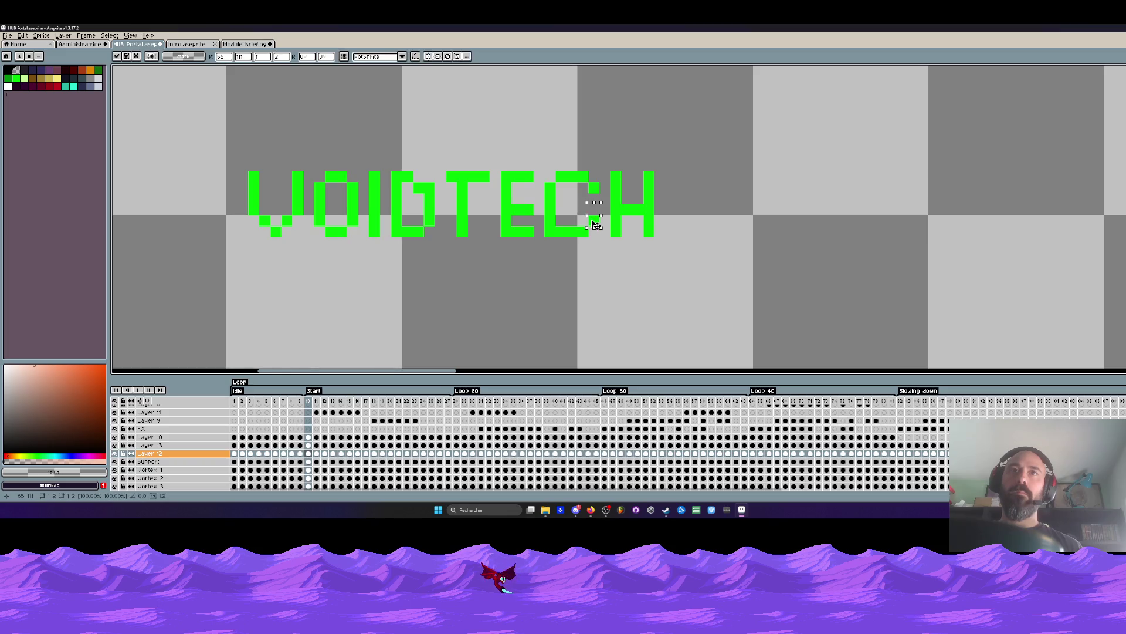
key(ctrl+z)
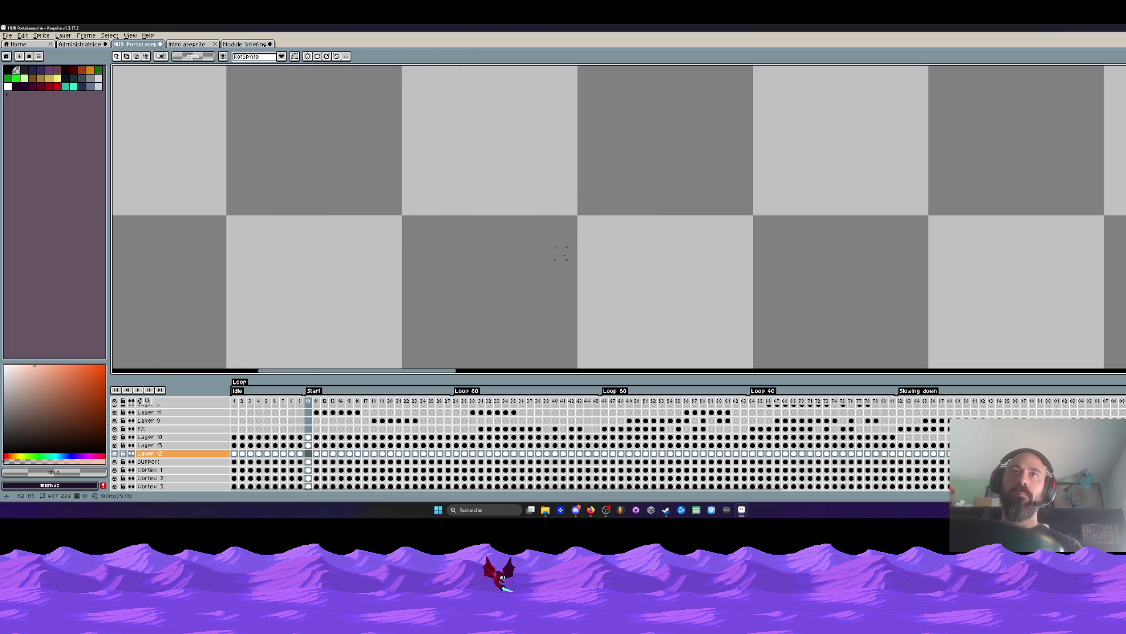
Restore the cleared logo and sample its bright green as the Pencil colour.
key(ctrl+z)
key(b)
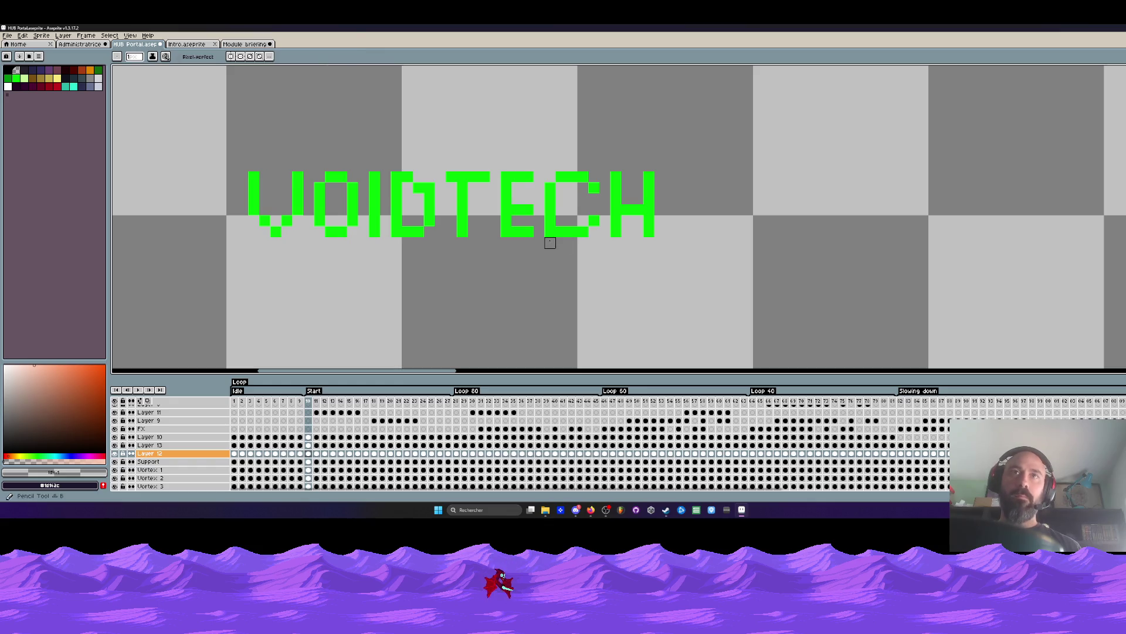
scroll(550, 275, down, 2)
scroll(552, 230, up, 2)
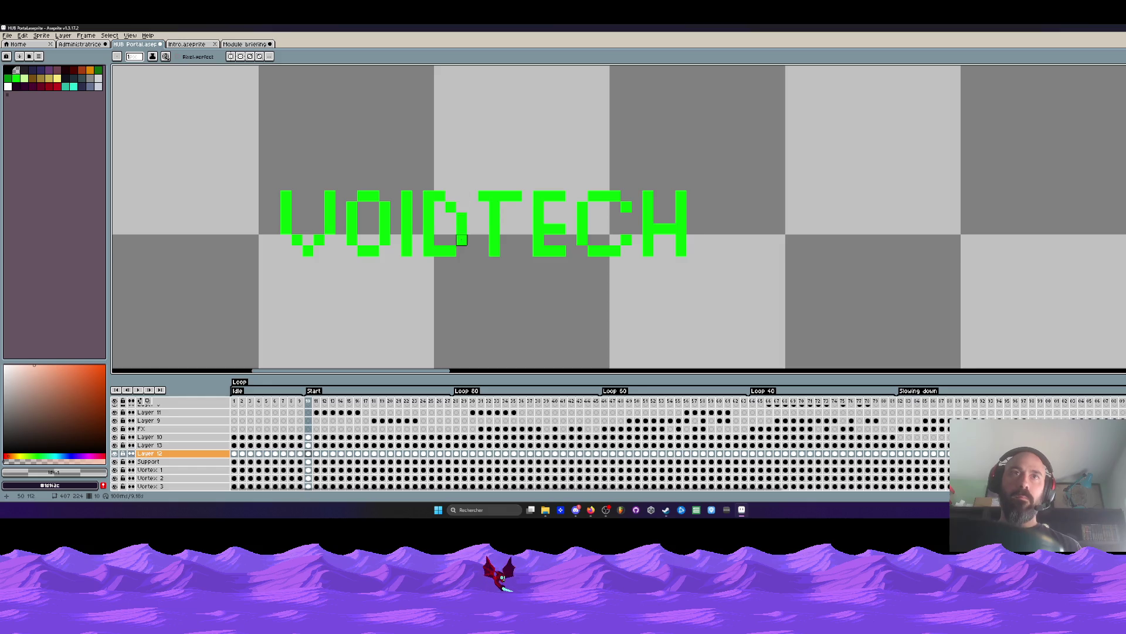
alt+click(464, 217)
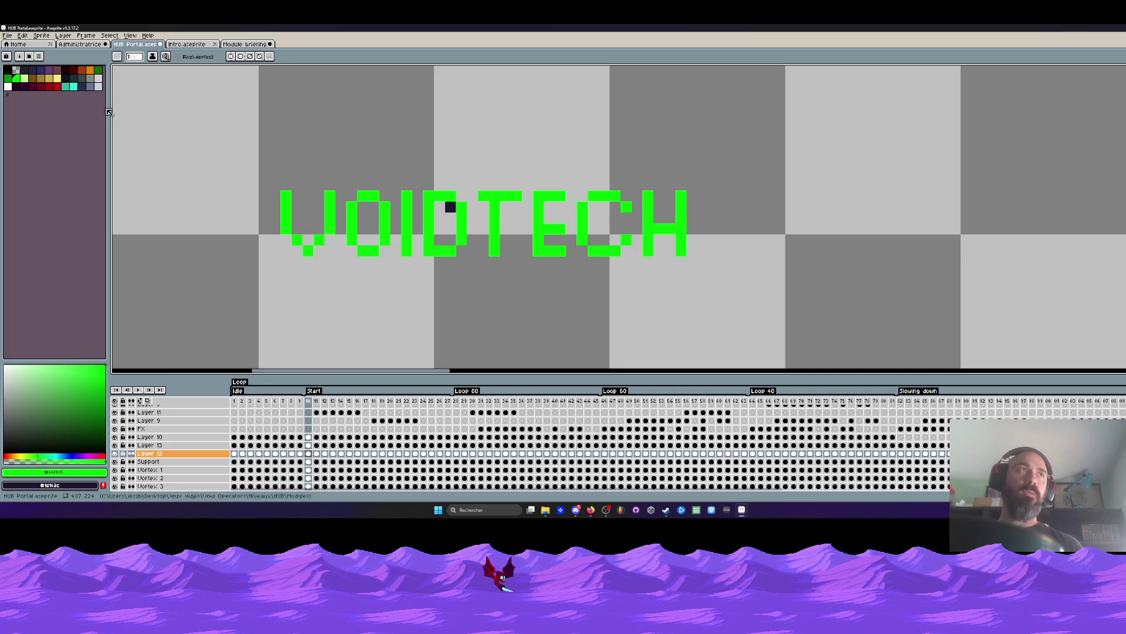
click(121, 119)
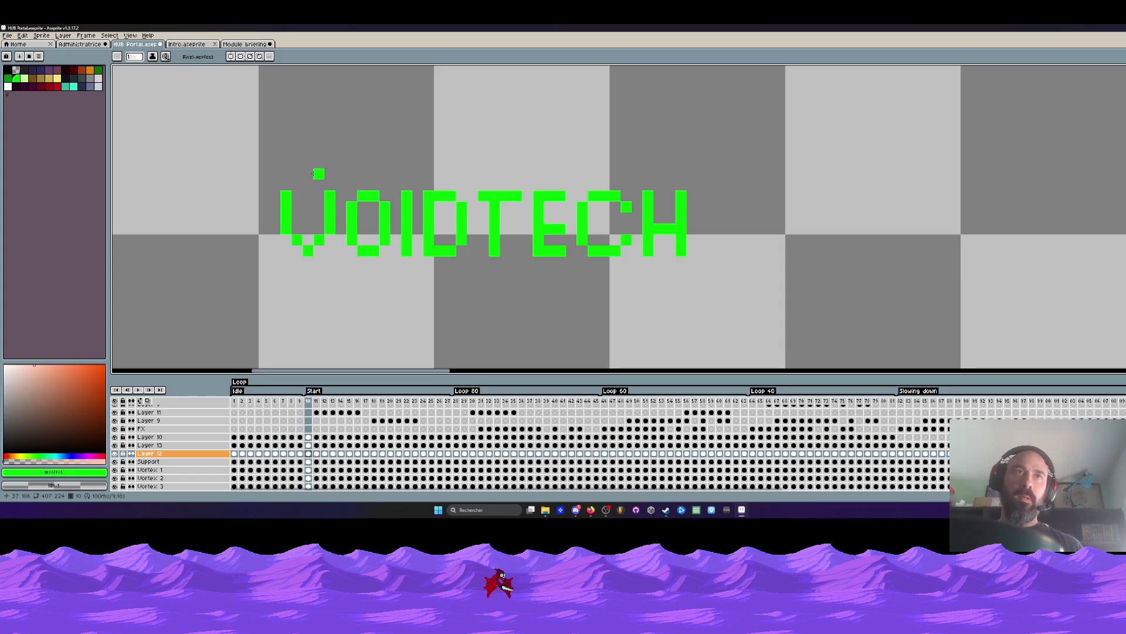
Marquee the upper band of the lettering, nudge it down one pixel and deselect.
key(m)
mouse_move(191, 113)
mouse_down()
mouse_move(722, 215)
mouse_move(646, 208)
mouse_up()
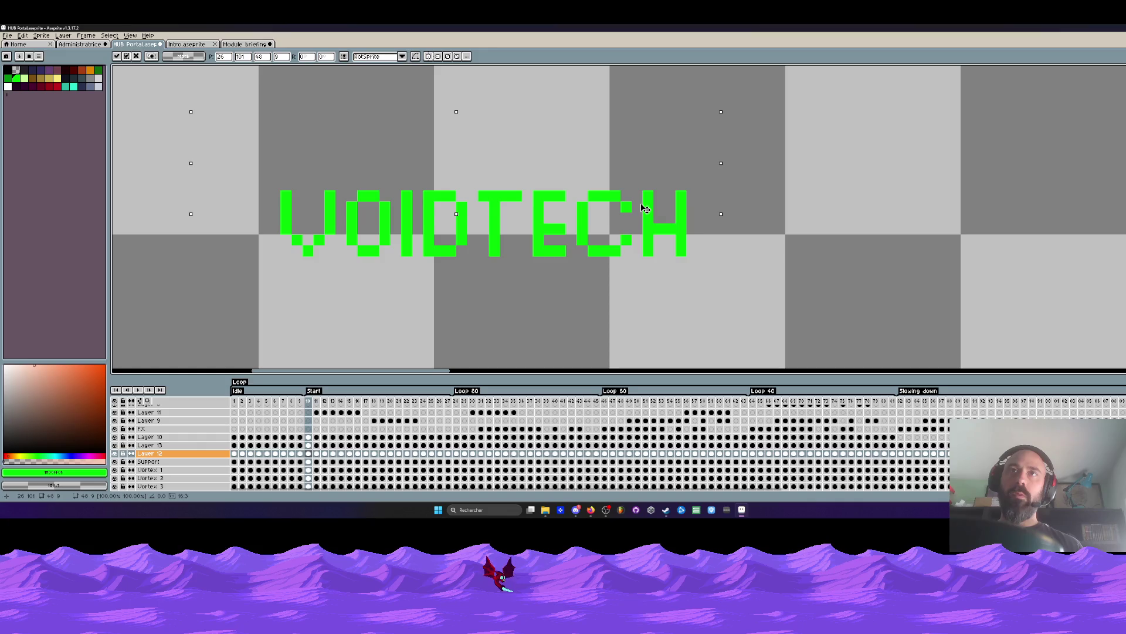
key(Down)
key(ctrl+d)
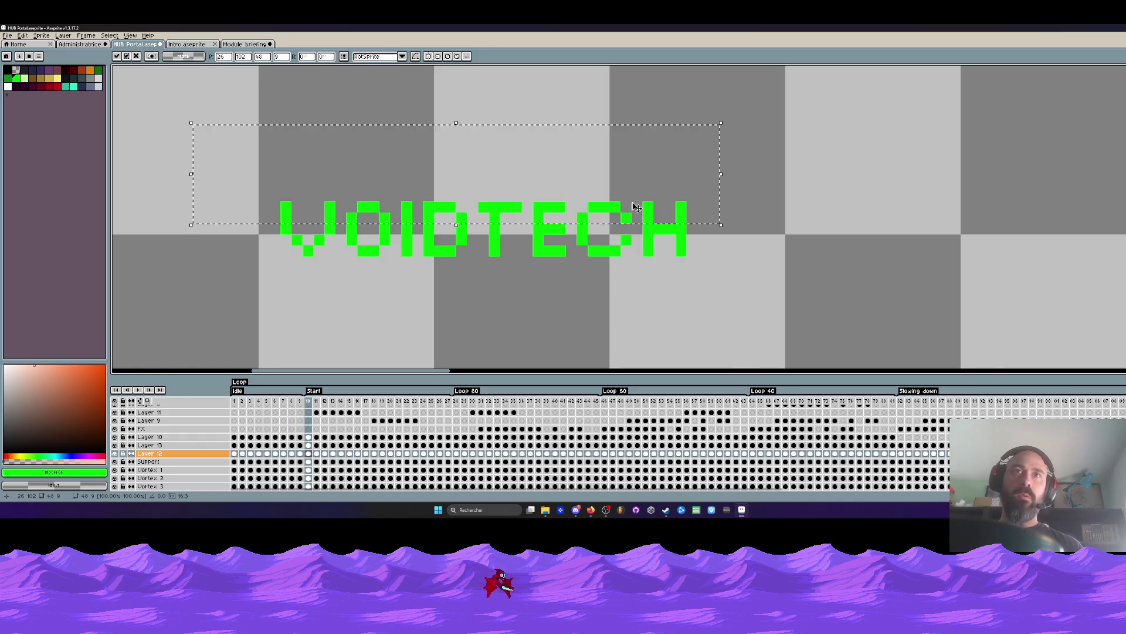
scroll(645, 217, down, 4)
scroll(568, 168, up, 3)
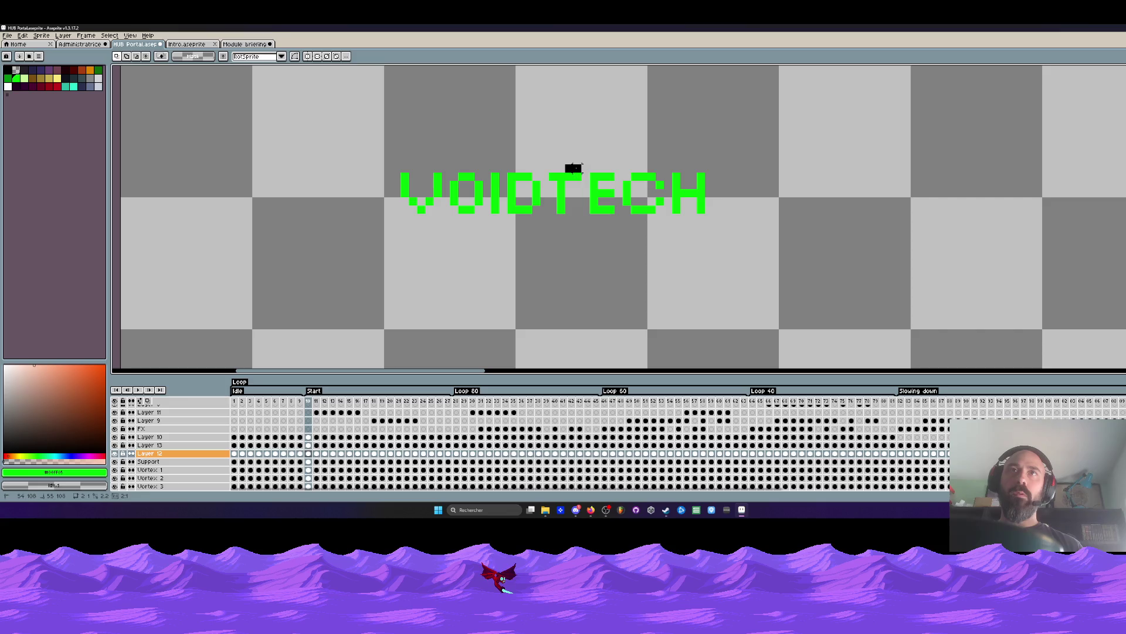
Test-move the VOIDTECH logo onto the machine panel, then undo and release the selection.
drag(574, 156, 744, 247)
drag(692, 203, 681, 204)
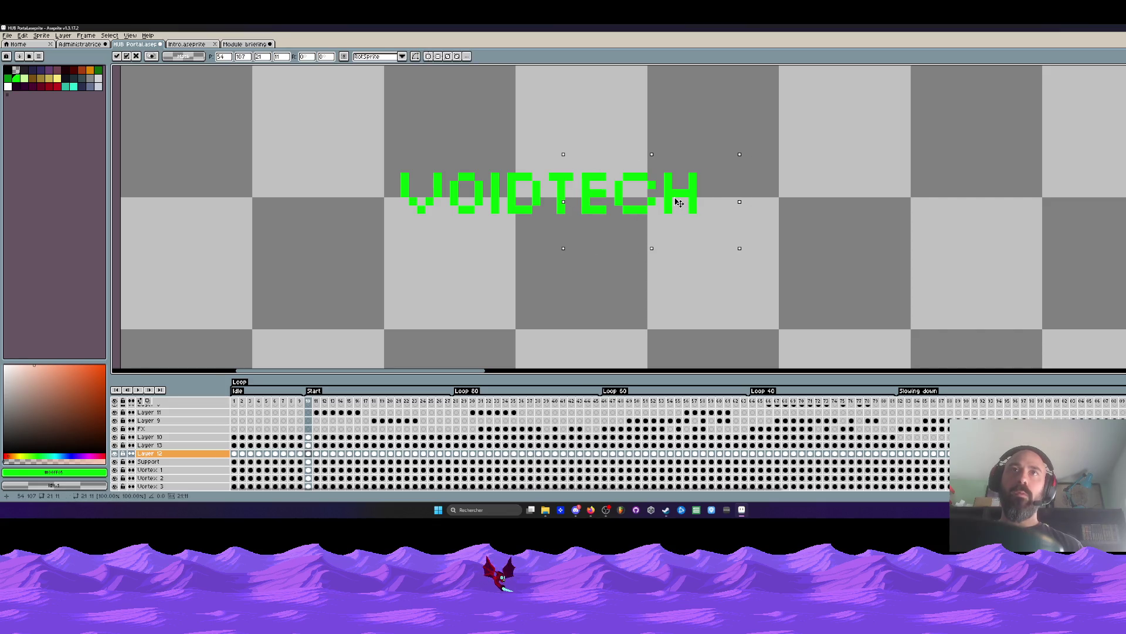
scroll(678, 203, down, 4)
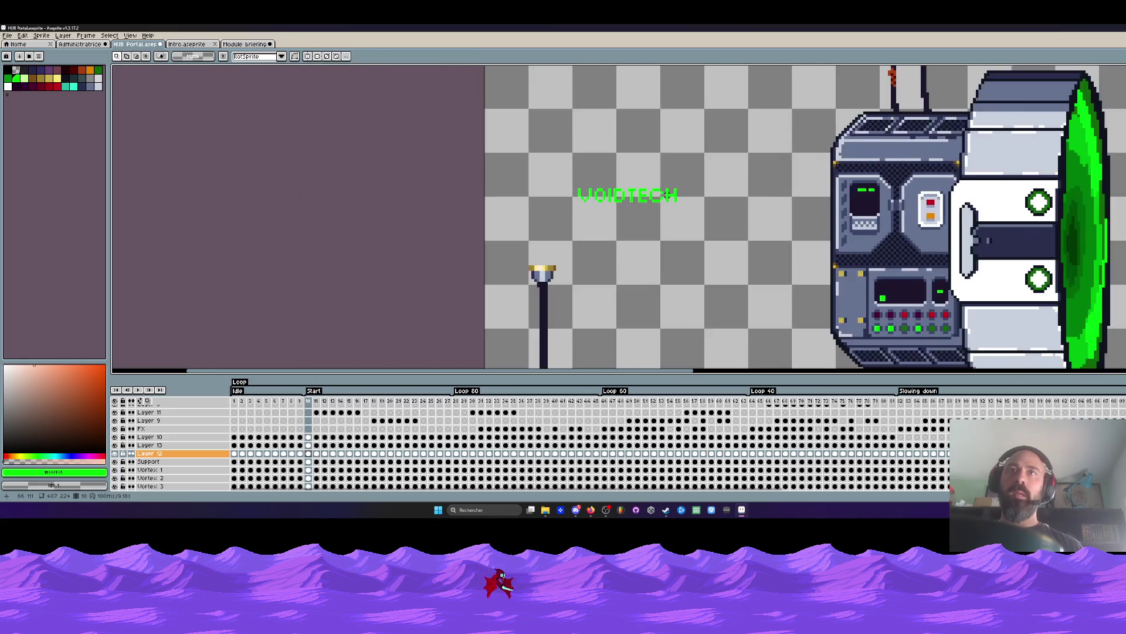
scroll(582, 185, up, 2)
drag(571, 188, 919, 292)
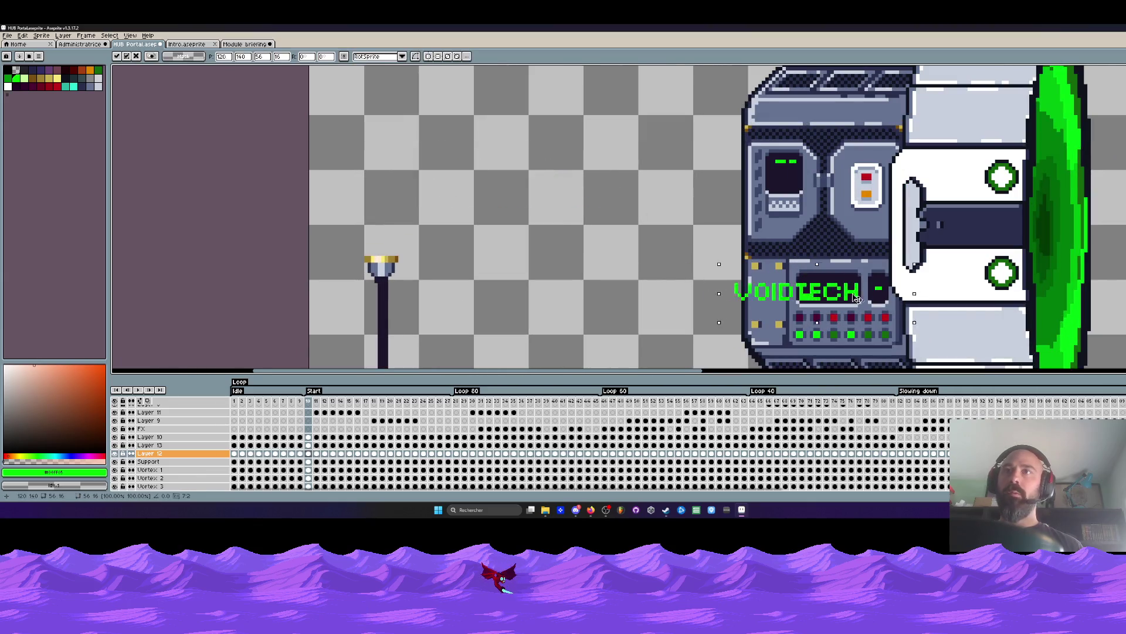
key(ctrl+z)
key(Escape)
scroll(581, 185, up, 2)
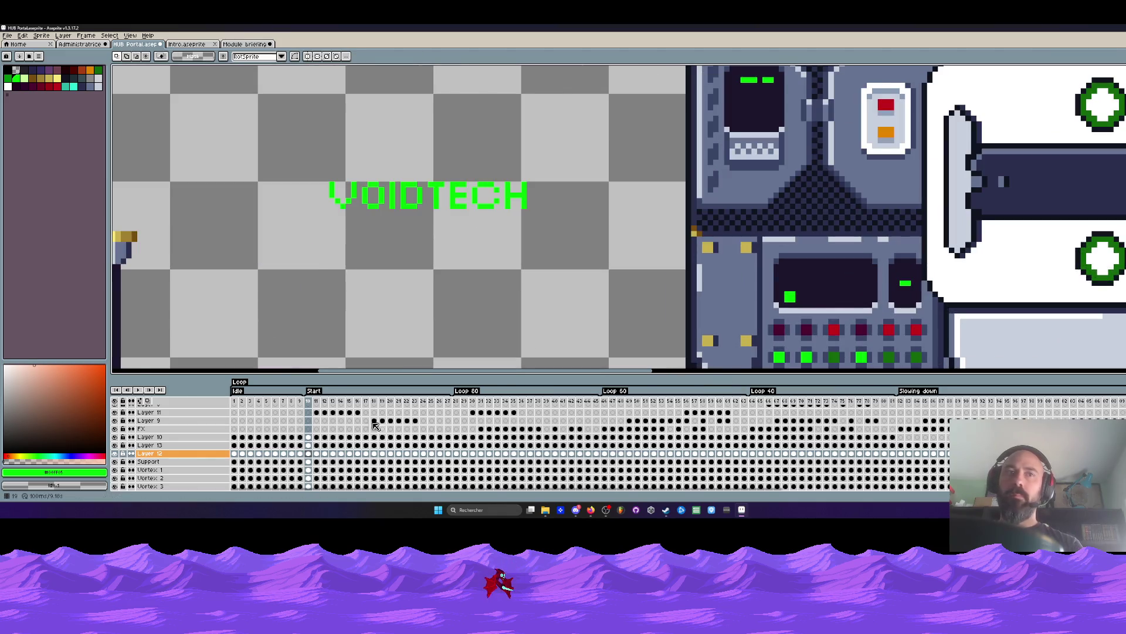
Three frames later, pencil the dark screen colour over the green zigzag on the console screen.
key(Right)
key(Right)
key(Right)
key(Right)
scroll(841, 299, down, 2)
key(Right)
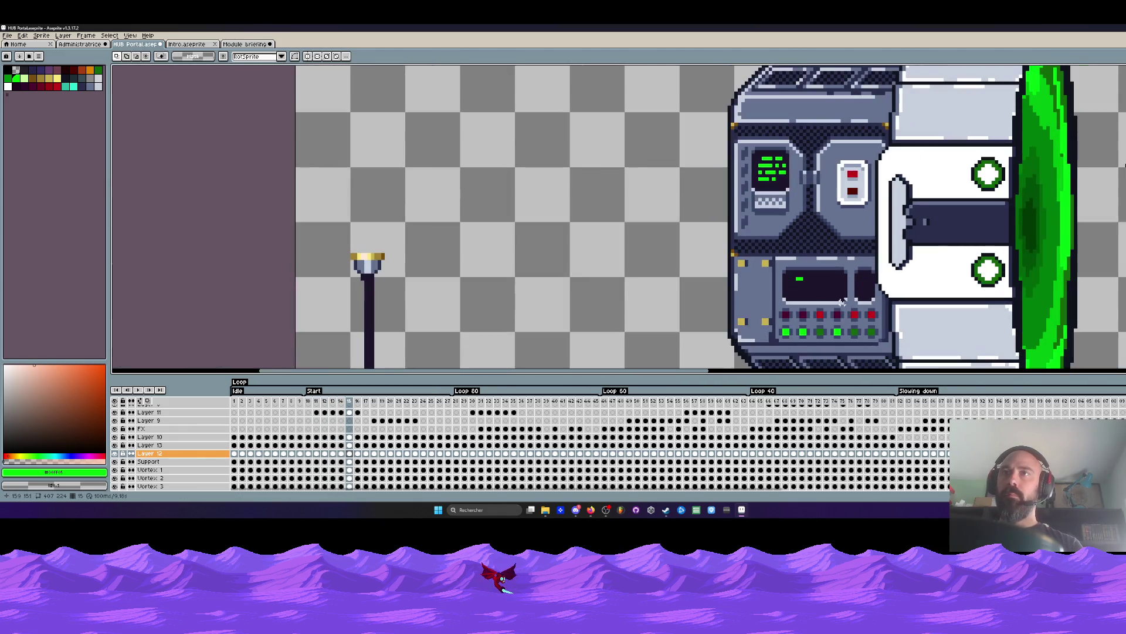
key(Right)
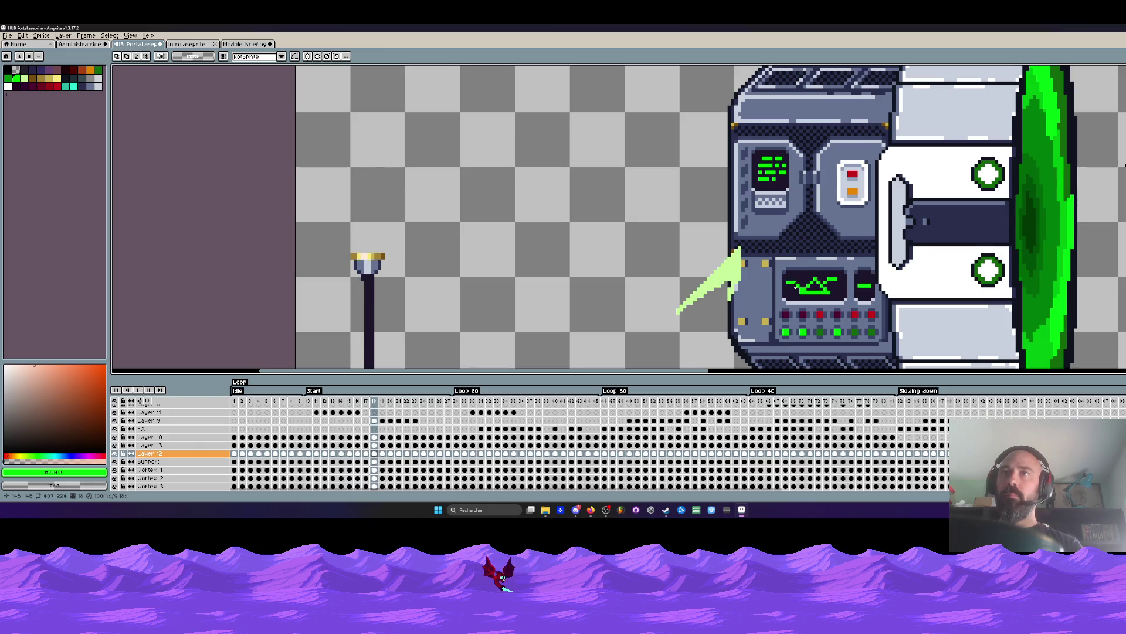
scroll(797, 287, up, 1)
key(b)
scroll(797, 286, up, 2)
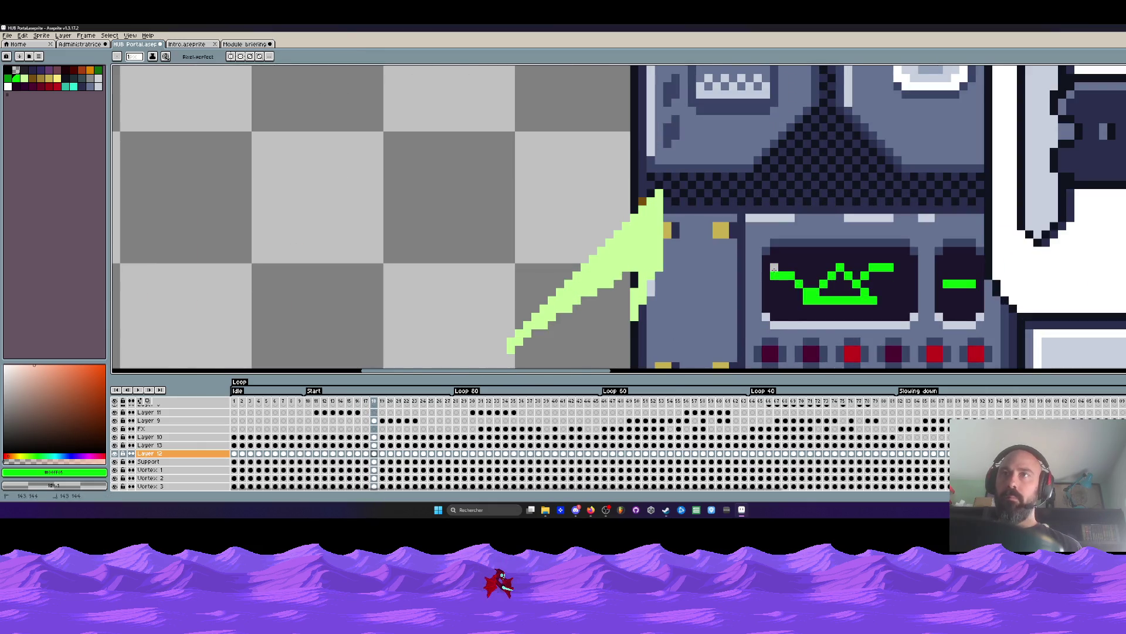
alt+click(787, 267)
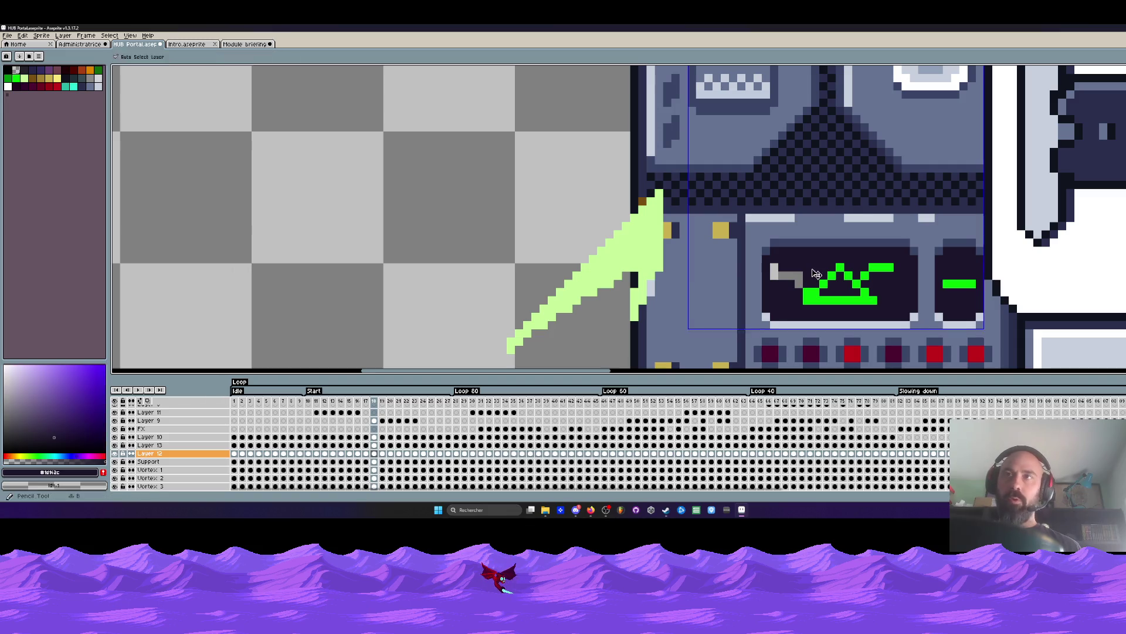
drag(788, 266, 863, 270)
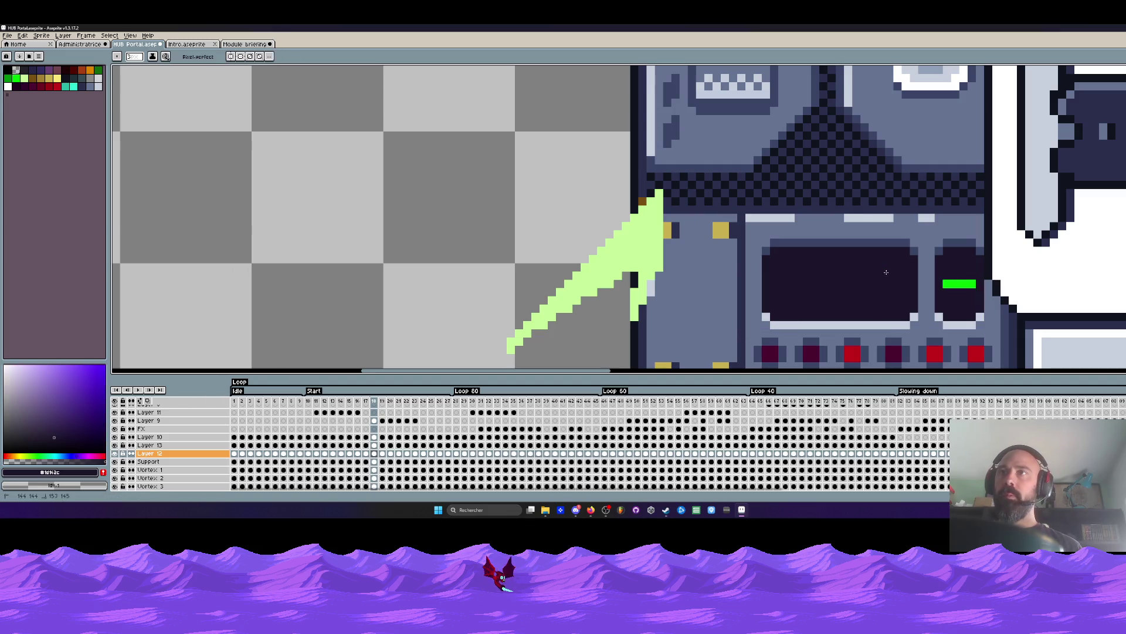
scroll(888, 271, down, 3)
Step through neighbouring frames and marquee the VOID part of the logo.
key(Right)
scroll(875, 280, up, 2)
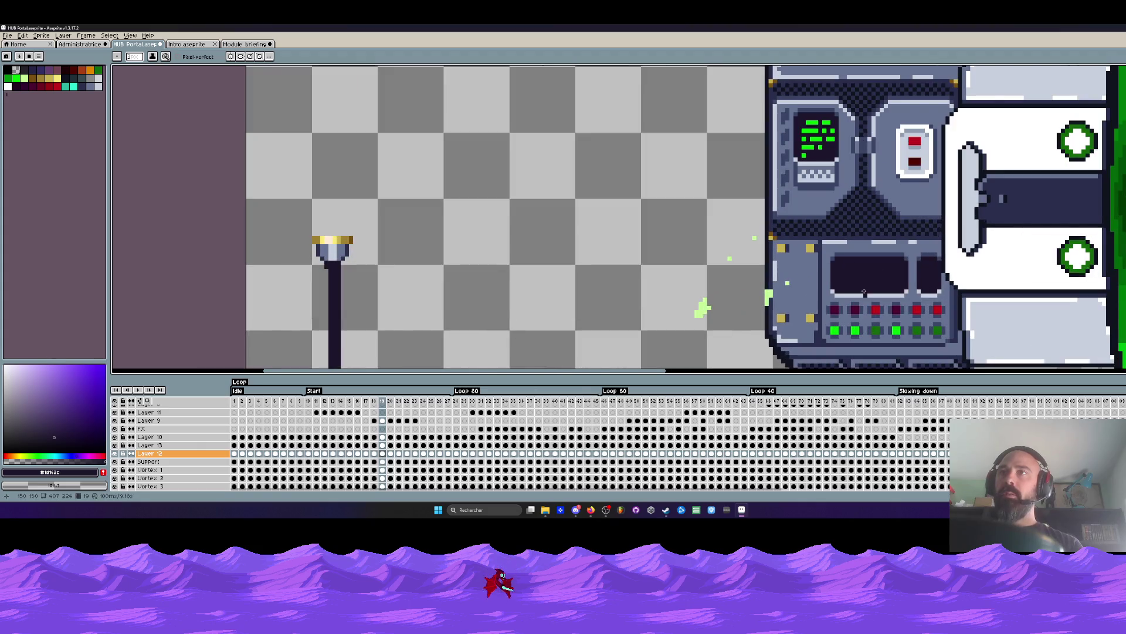
key(Right)
scroll(865, 288, down, 1)
scroll(854, 269, down, 1)
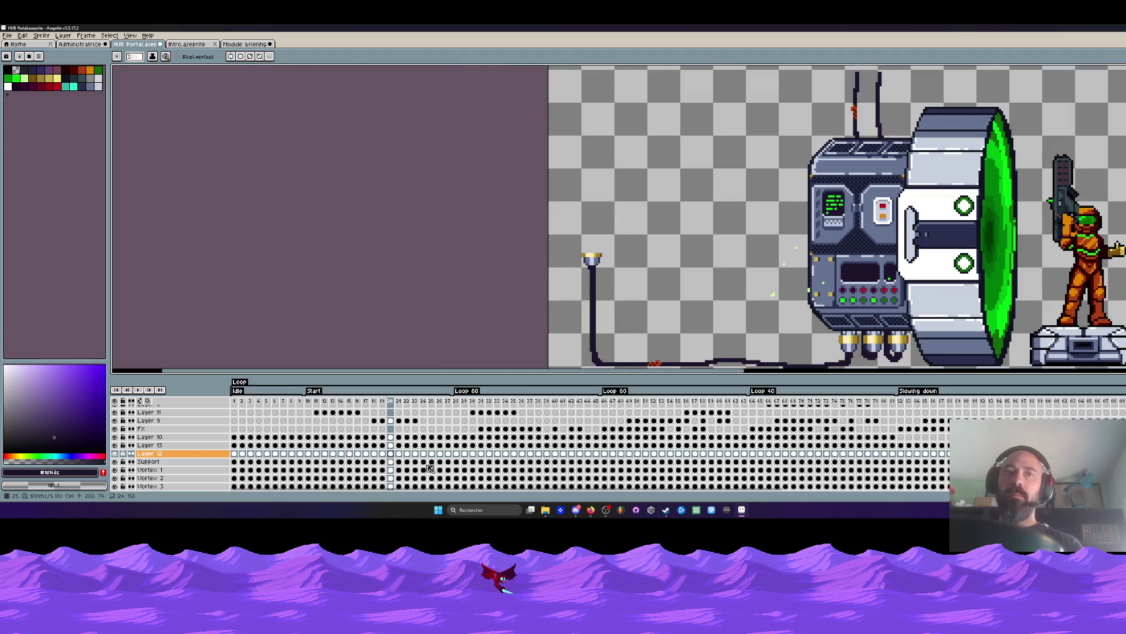
key(Left)
key(Left)
key(Left)
key(Left)
key(Left)
key(Left)
key(Left)
key(Left)
key(Left)
key(Left)
scroll(818, 260, up, 1)
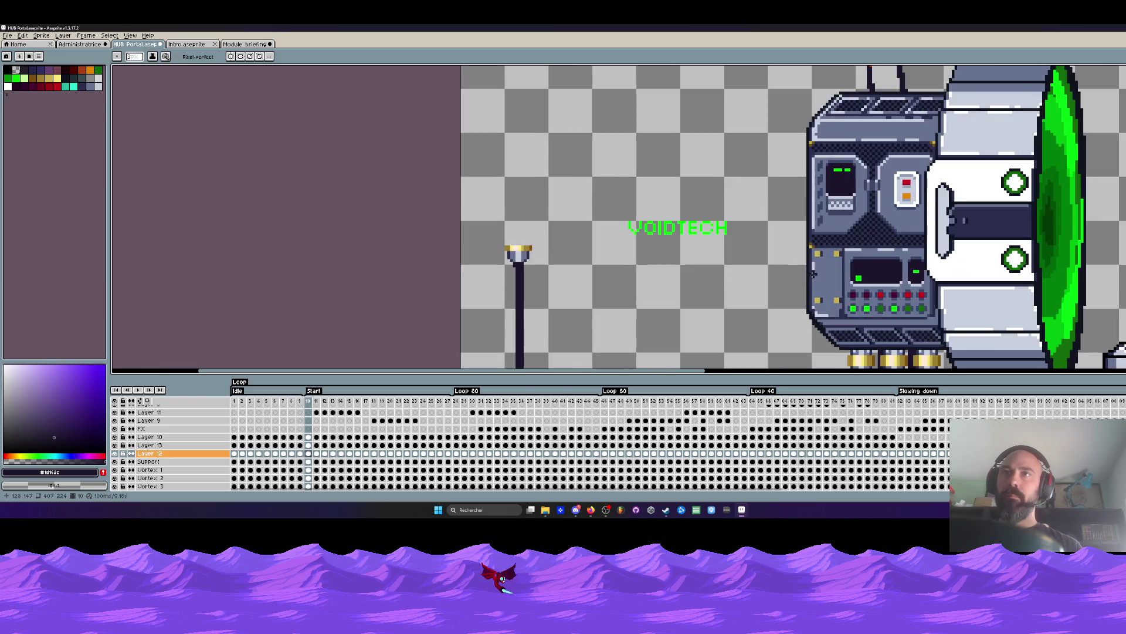
scroll(676, 250, up, 2)
key(m)
drag(608, 205, 698, 253)
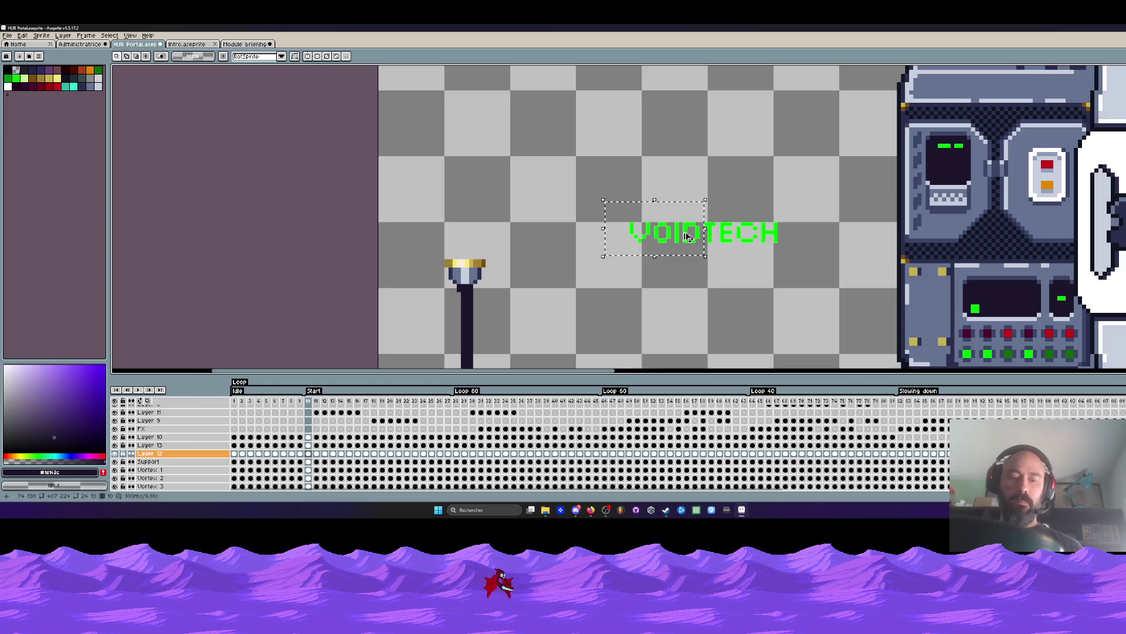
Back on the VOIDTECH frame, copy the VOID letters and advance to a later frame.
key(Right)
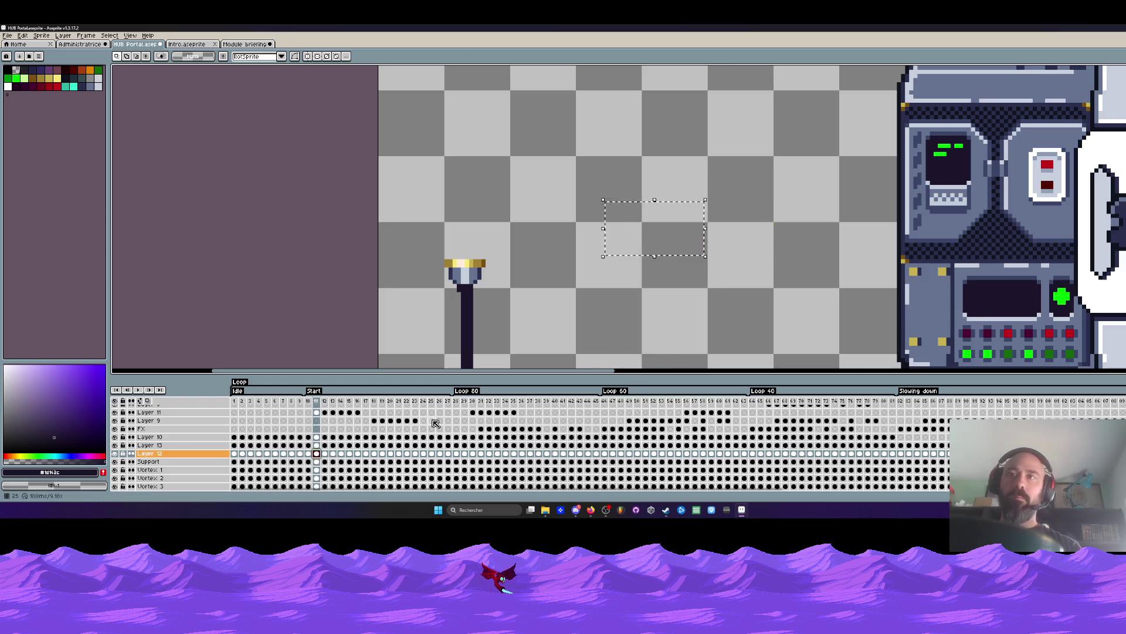
key(Right)
key(Right)
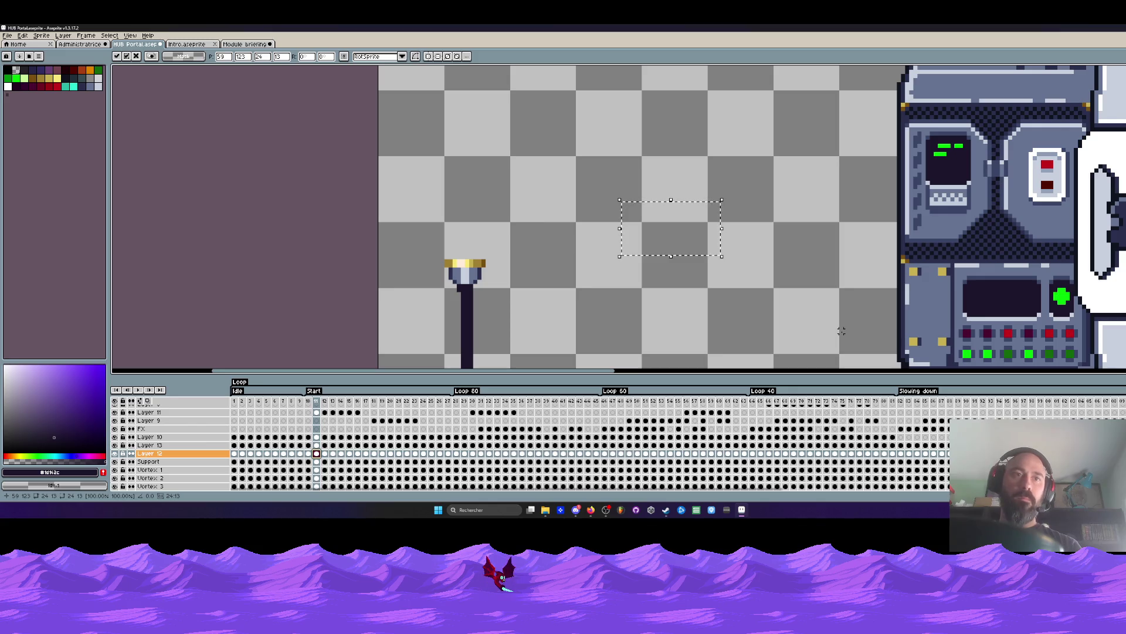
key(Escape)
key(Left)
key(Left)
key(Left)
key(Right)
key(Right)
key(Right)
drag(625, 205, 701, 256)
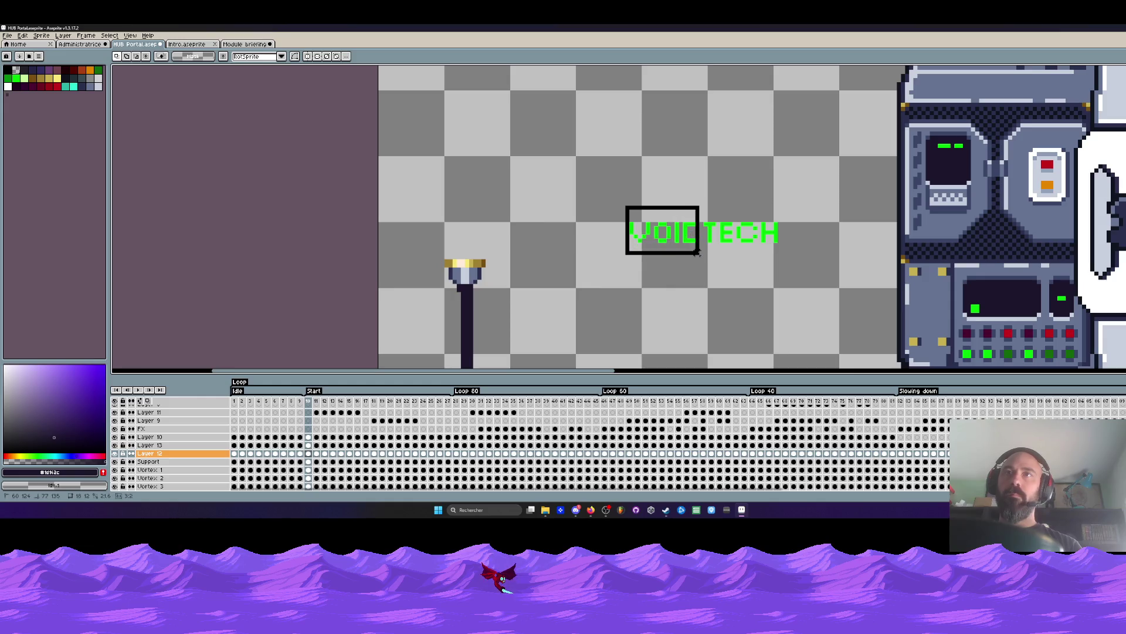
key(Escape)
key(Right)
key(Right)
key(Right)
key(Right)
key(Right)
key(Right)
key(Right)
key(Right)
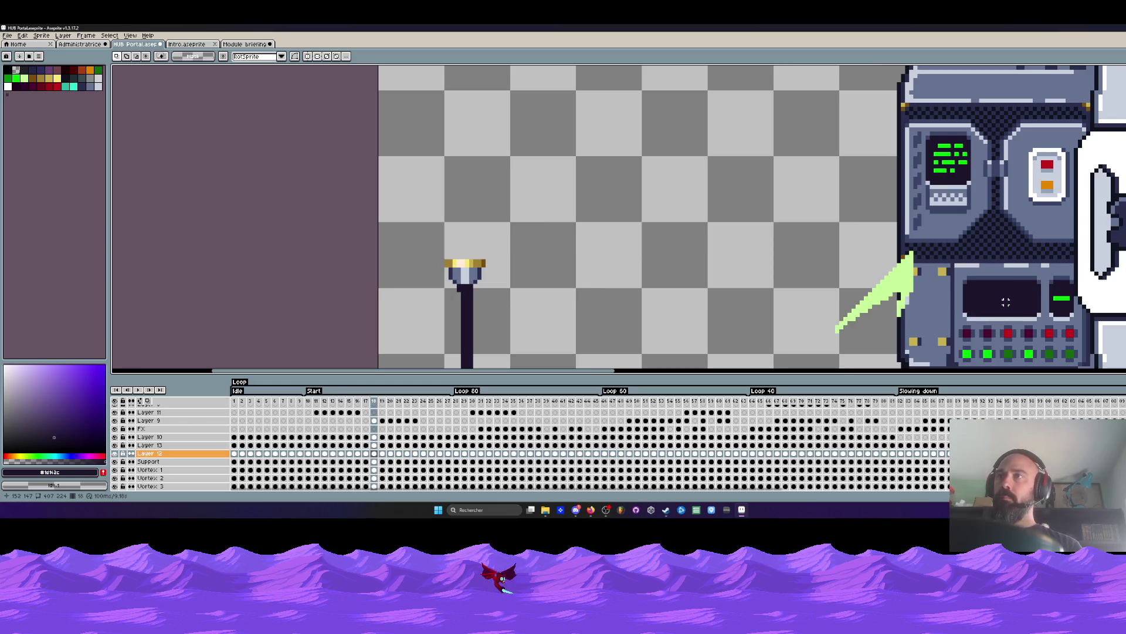
Paste VOID onto the console screen, commit it and return to the logo frame.
key(ctrl+v)
drag(656, 236, 1008, 304)
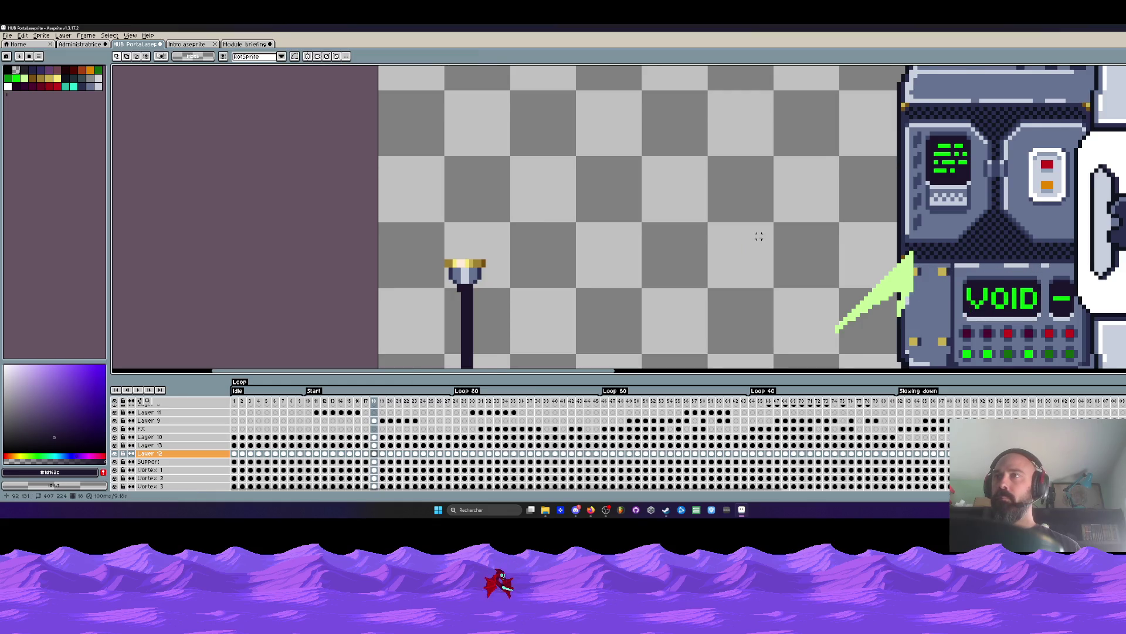
key(Return)
scroll(764, 237, down, 1)
key(Left)
key(Left)
key(Left)
key(Left)
key(Left)
key(Left)
key(Left)
key(Left)
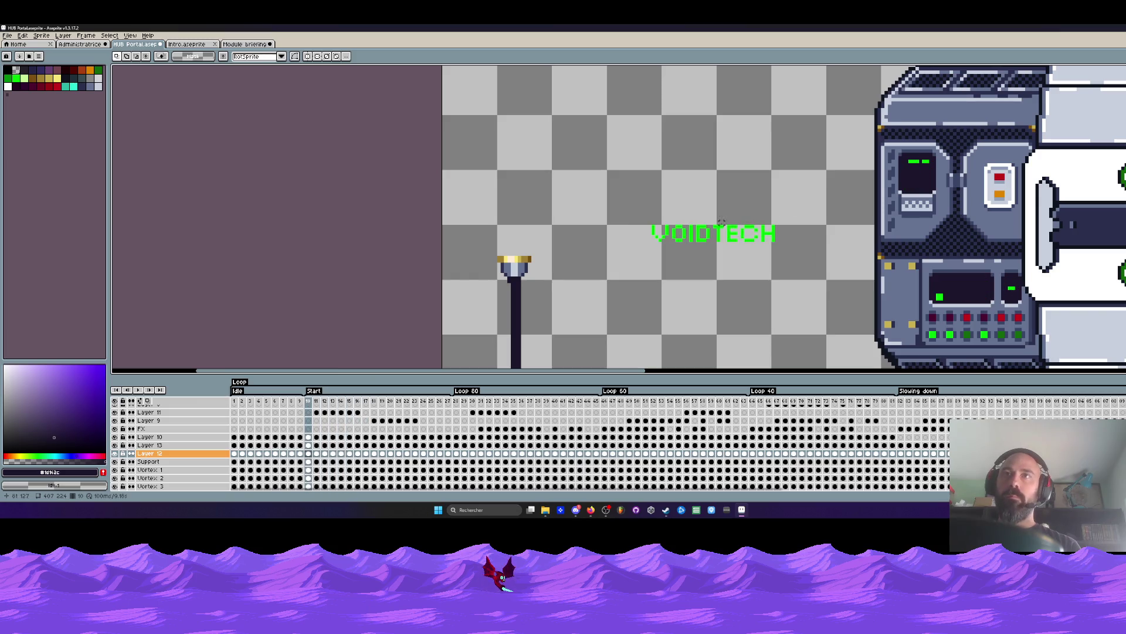
Copy the TECH letters and paste them onto the console screen in a further frame.
drag(713, 225, 801, 259)
scroll(788, 247, up, 2)
key(Escape)
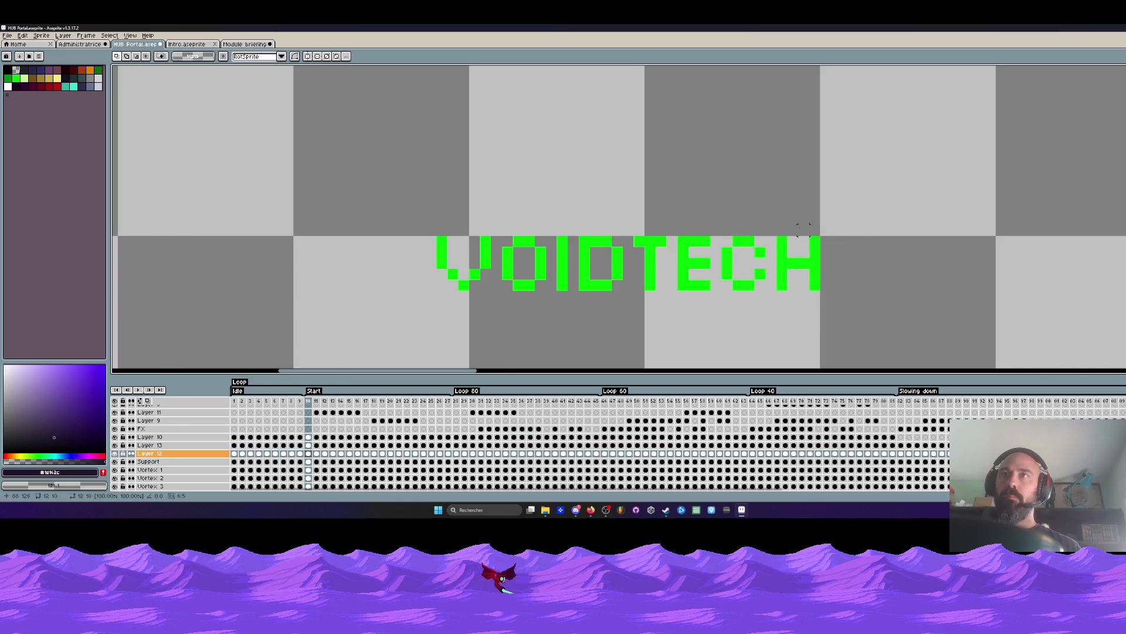
scroll(752, 221, down, 3)
drag(738, 216, 838, 272)
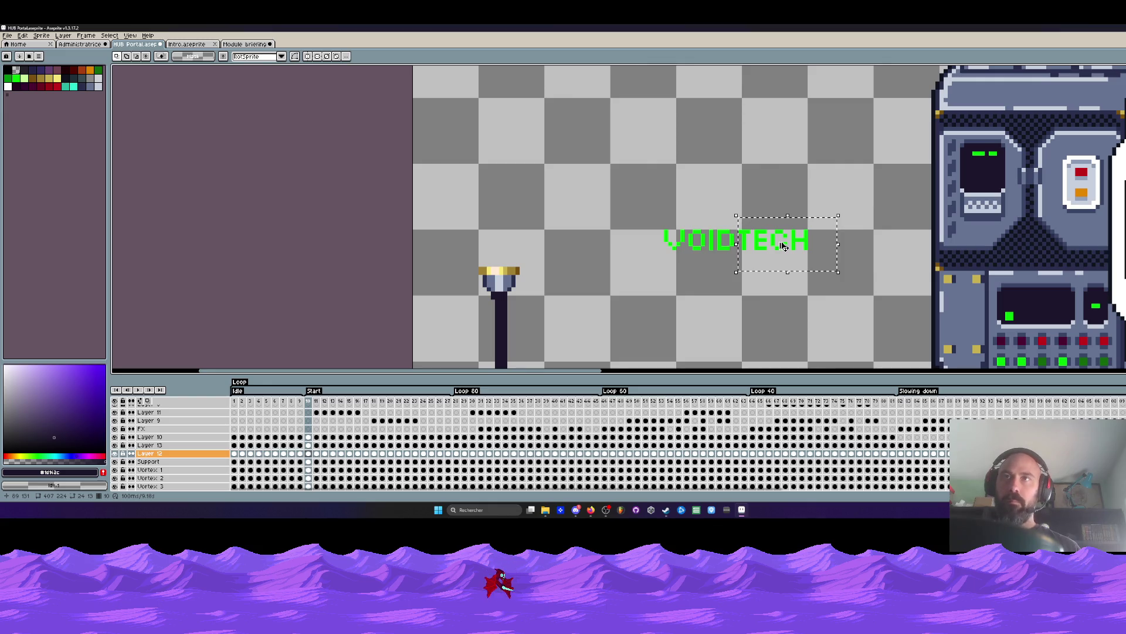
key(Escape)
key(Return)
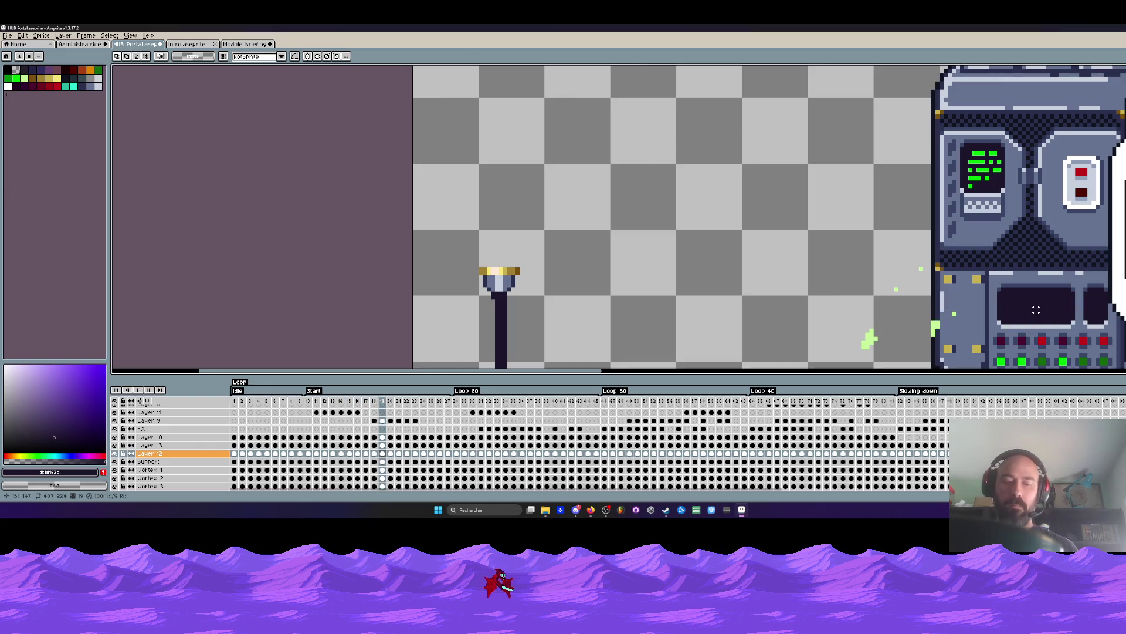
key(ctrl+v)
drag(792, 257, 1038, 306)
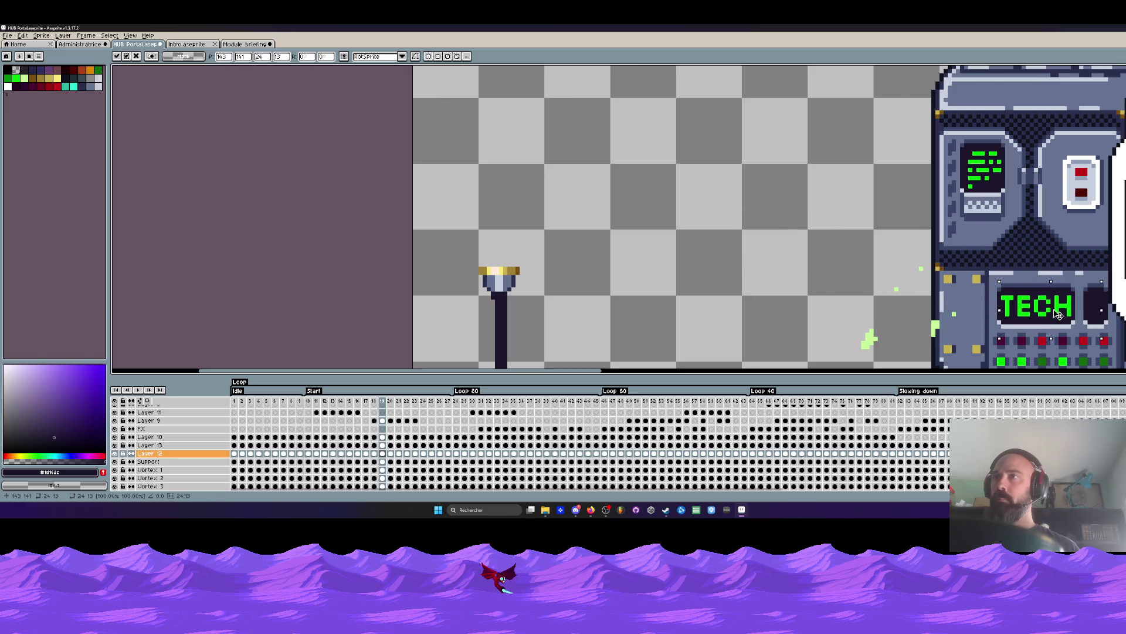
scroll(1053, 313, down, 1)
scroll(969, 299, down, 1)
scroll(880, 282, up, 1)
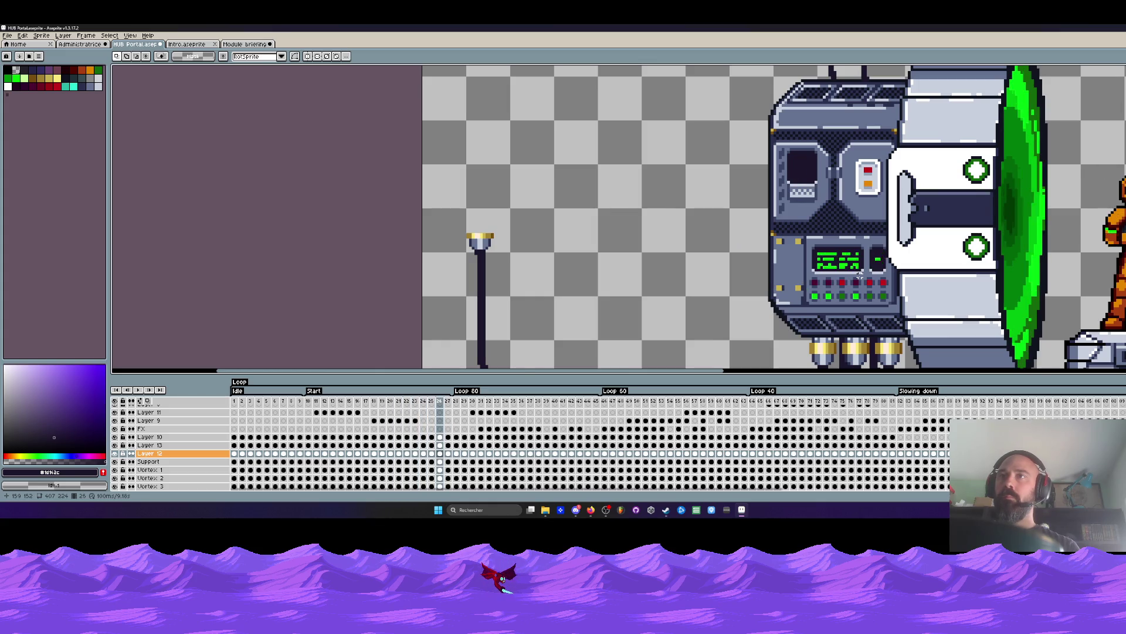
scroll(845, 265, up, 1)
scroll(816, 271, up, 1)
drag(823, 253, 977, 254)
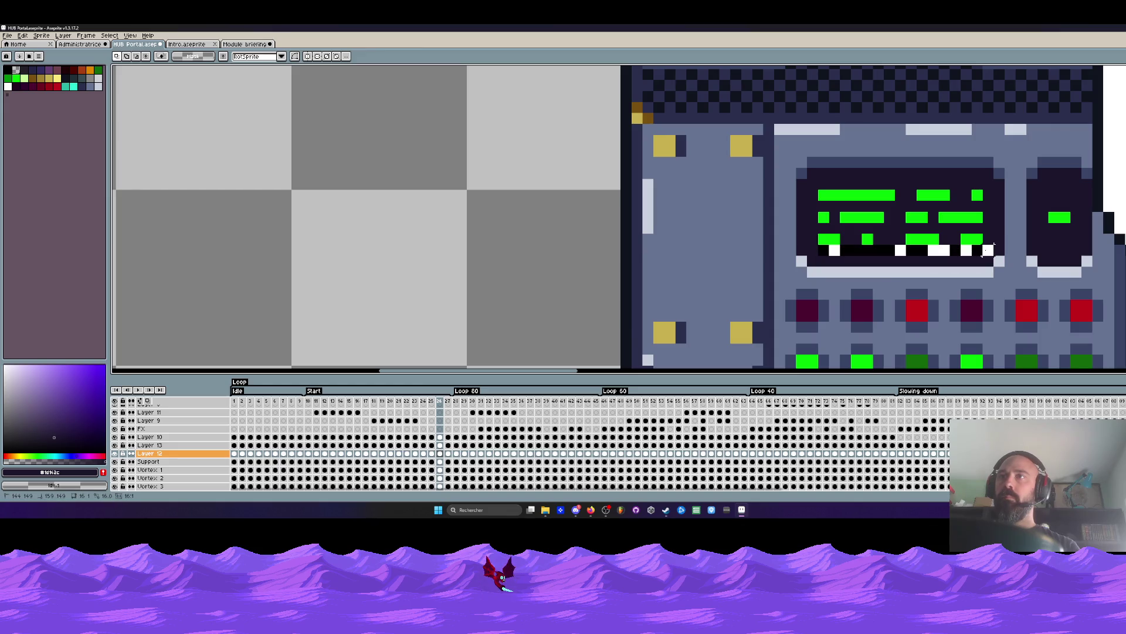
scroll(975, 254, down, 1)
key(alt)
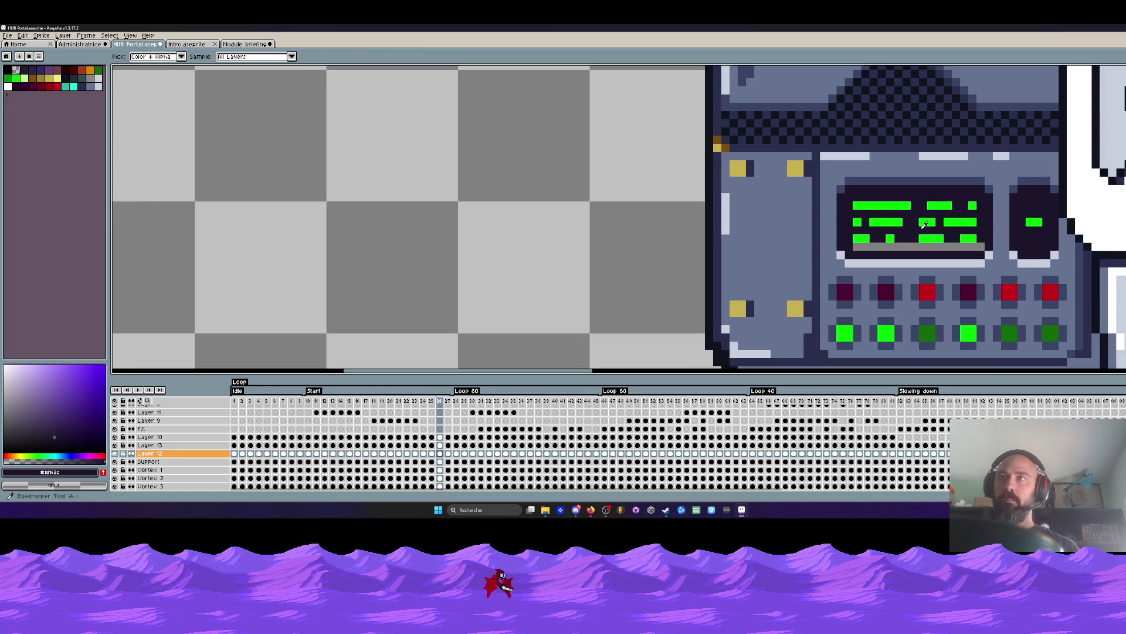
key(g)
click(907, 248)
key(Right)
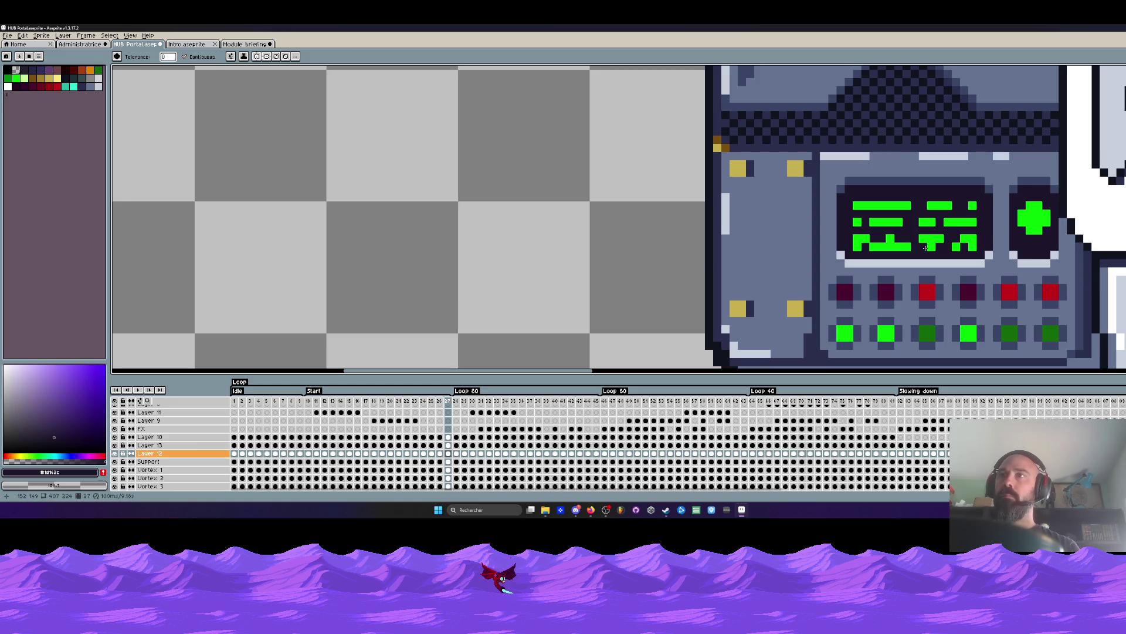
scroll(888, 247, up, 1)
key(b)
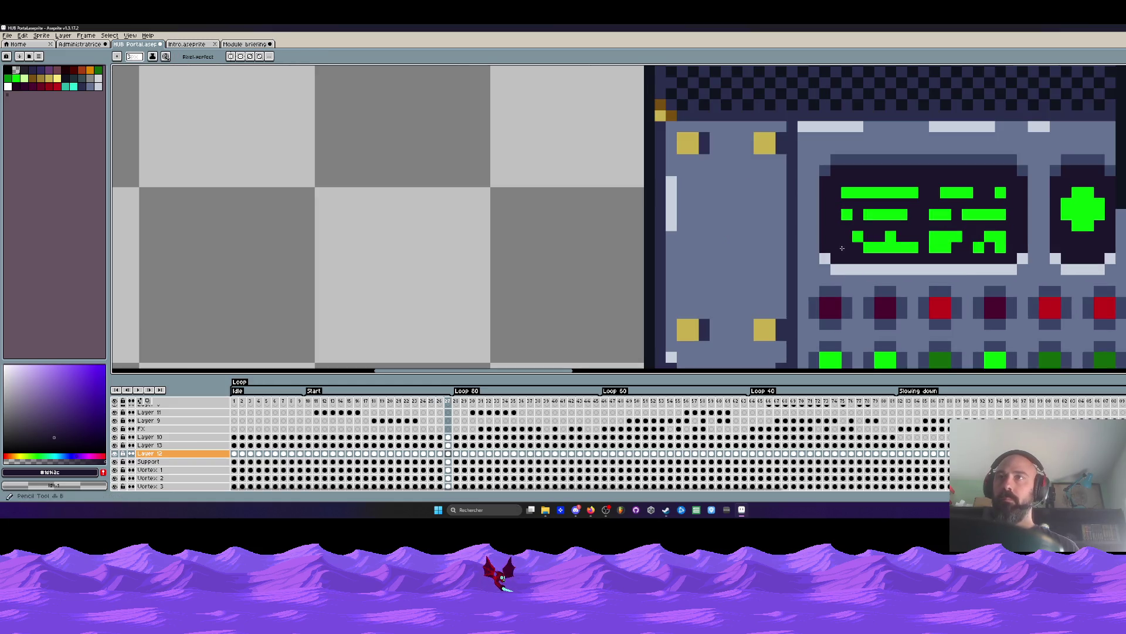
click(843, 250)
drag(946, 248, 876, 247)
scroll(889, 247, down, 2)
key(Right)
scroll(862, 237, up, 2)
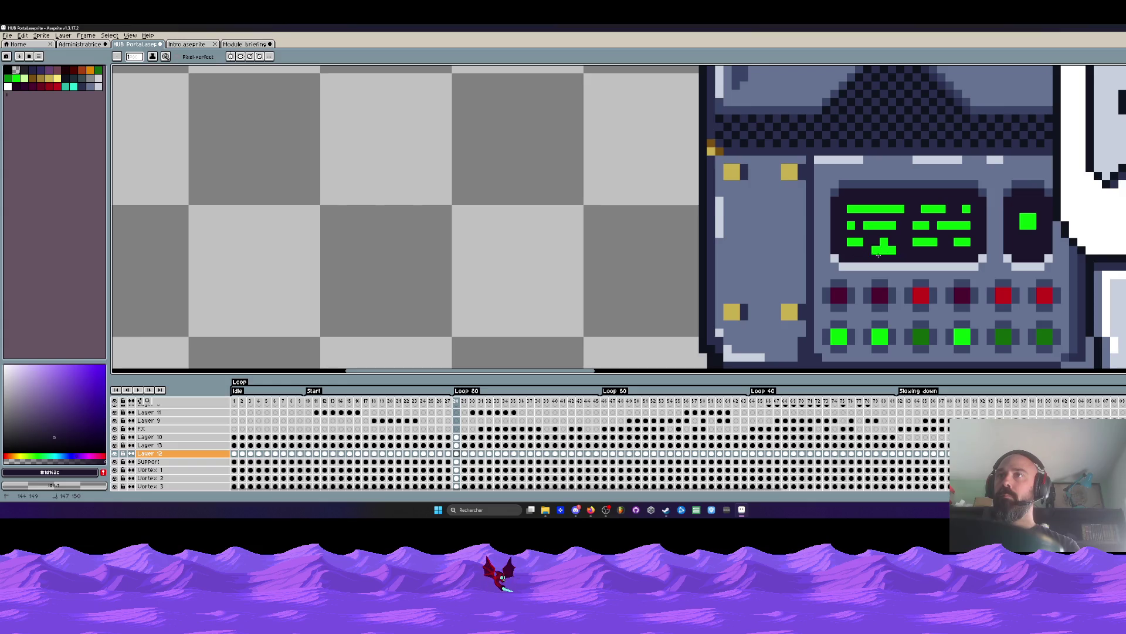
key(Right)
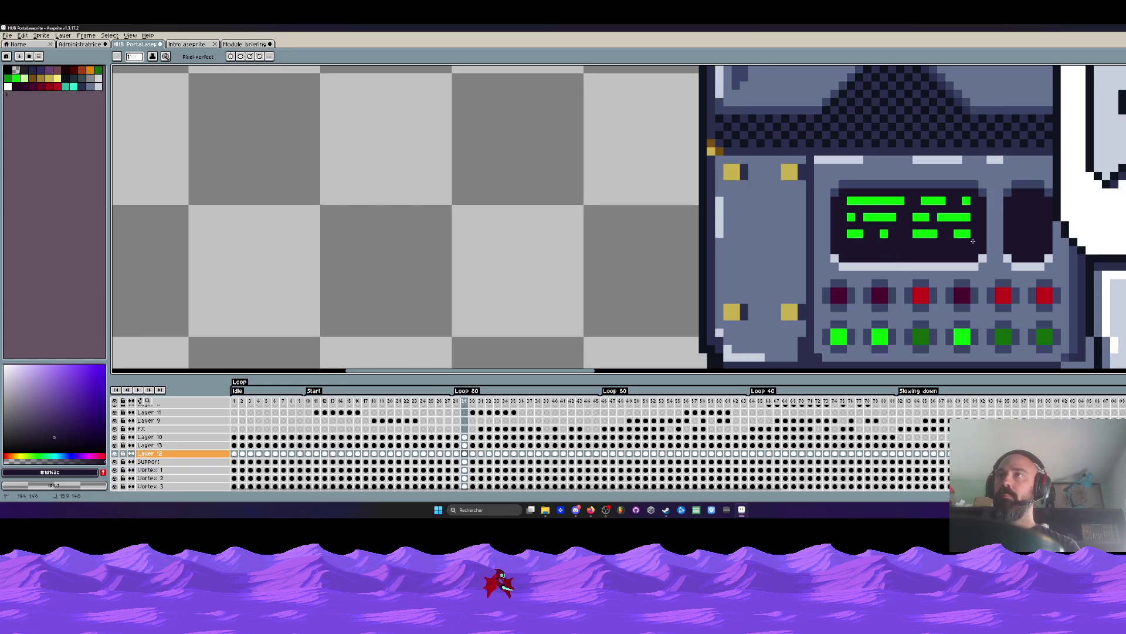
key(Right)
key(Right)
drag(971, 249, 845, 248)
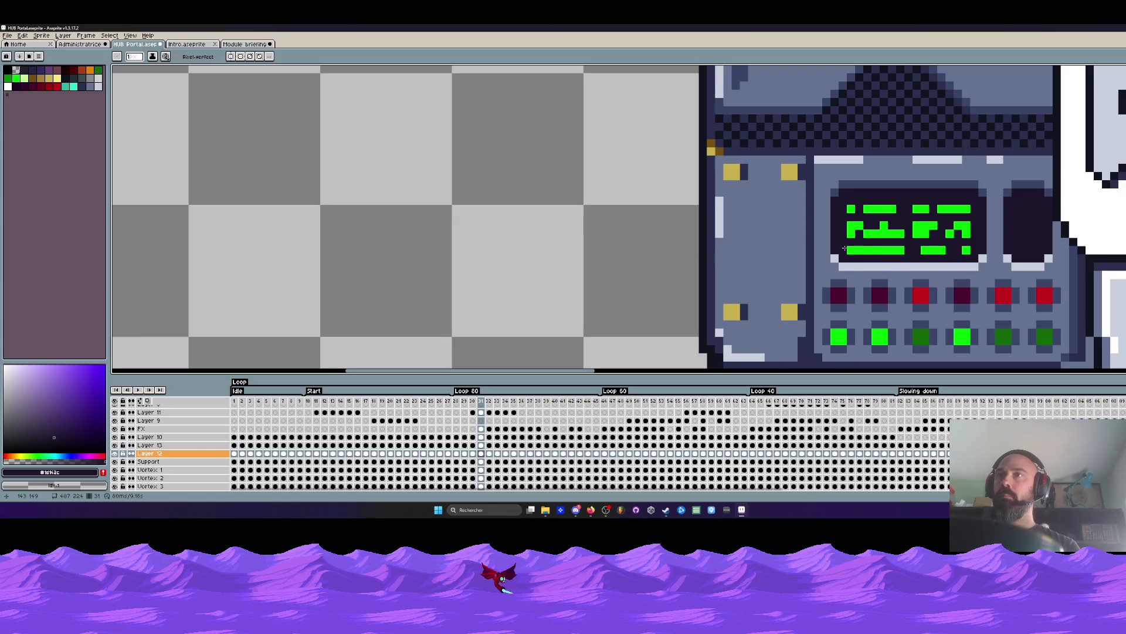
key(Right)
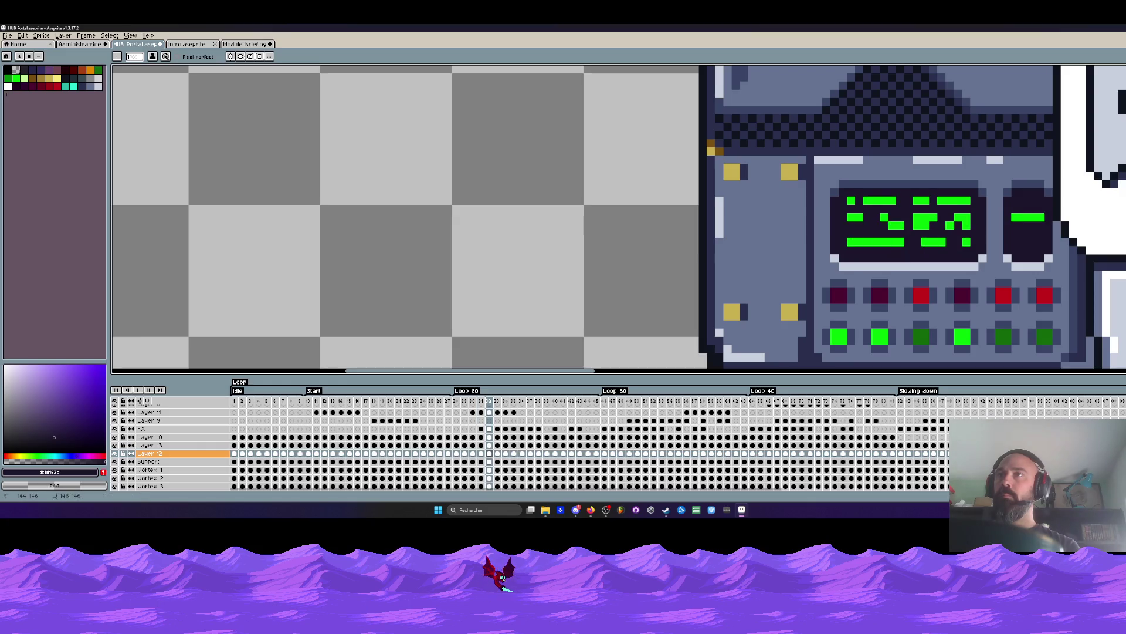
key(Right)
key(Right)
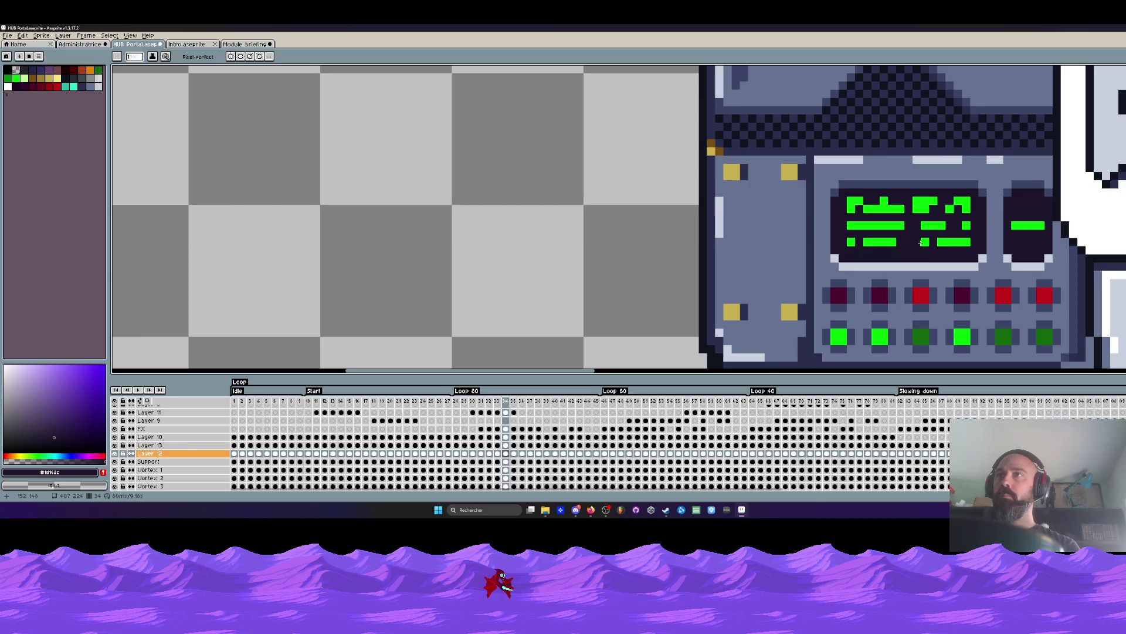
key(Right)
key(Right)
key(Right)
key(Left)
key(Right)
key(Right)
key(Left)
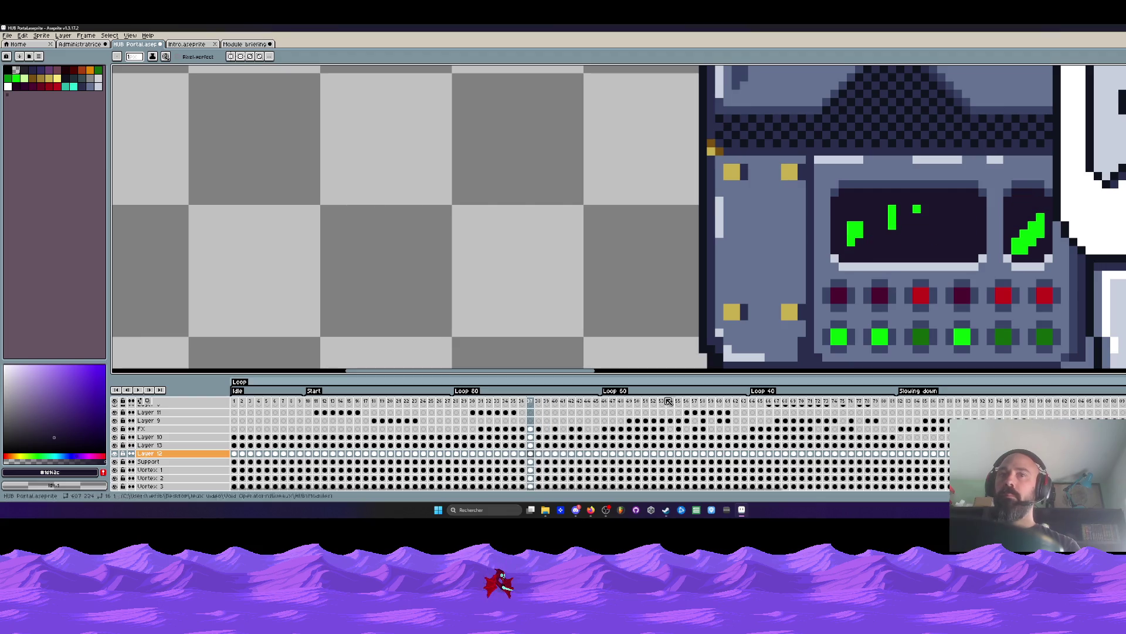
click(458, 402)
click(524, 402)
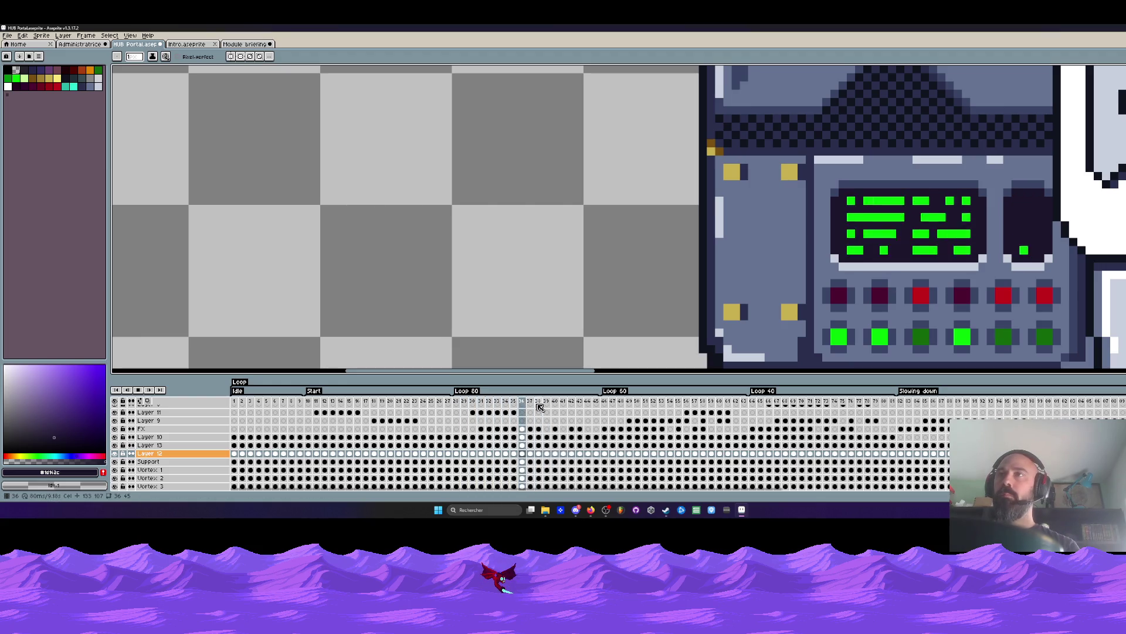
scroll(880, 220, down, 2)
drag(556, 402, 506, 402)
drag(308, 401, 350, 401)
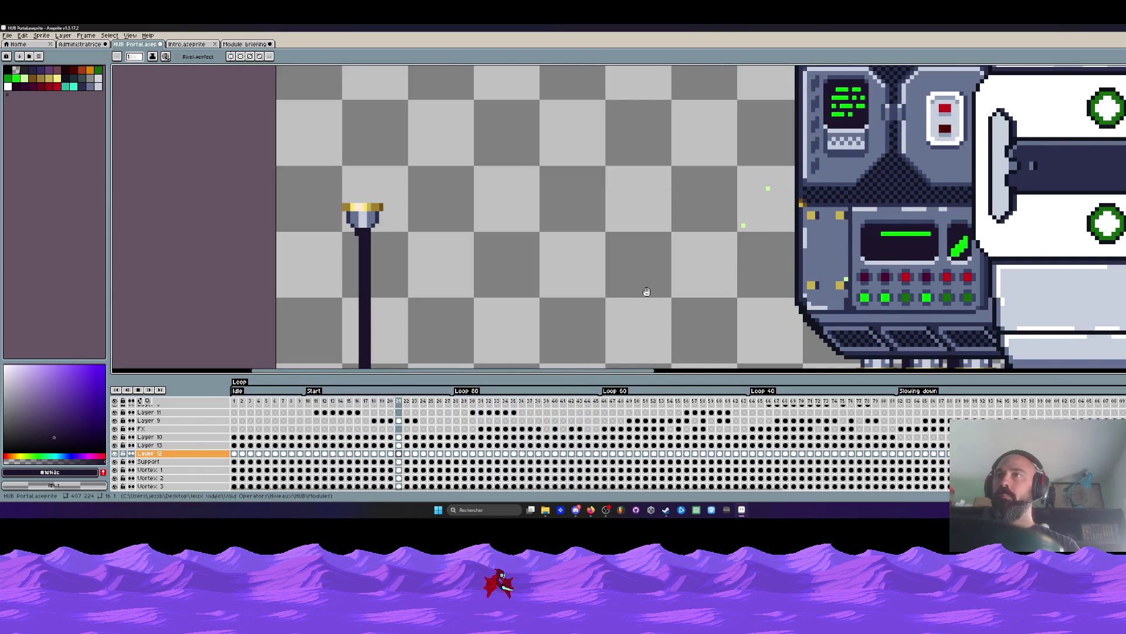
scroll(646, 292, down, 1)
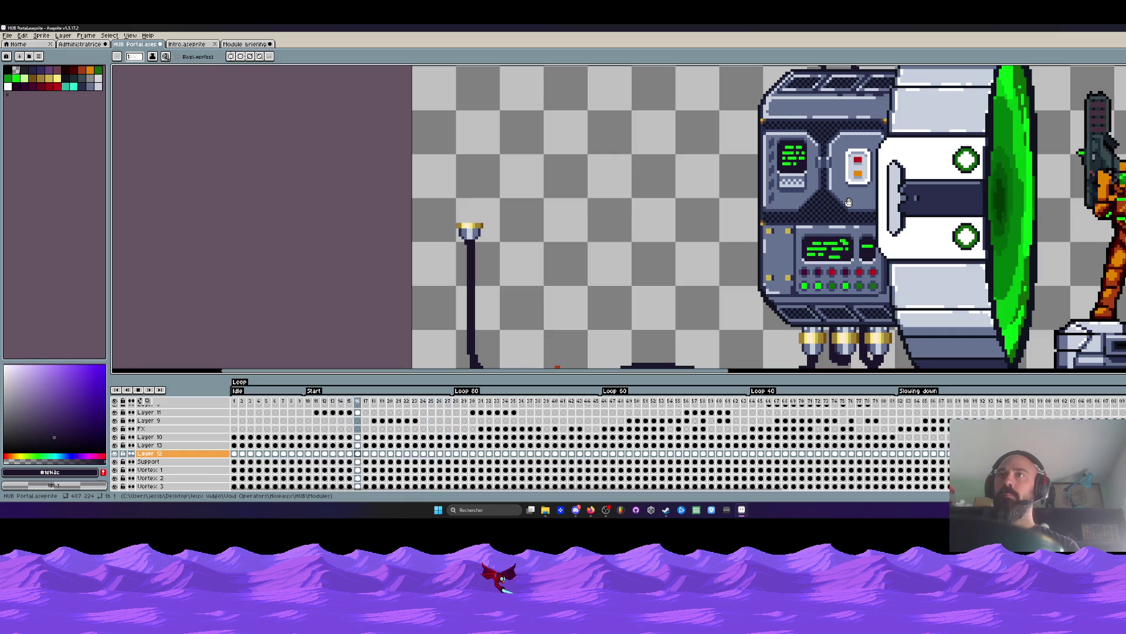
scroll(848, 204, up, 1)
scroll(847, 204, up, 1)
scroll(843, 238, up, 1)
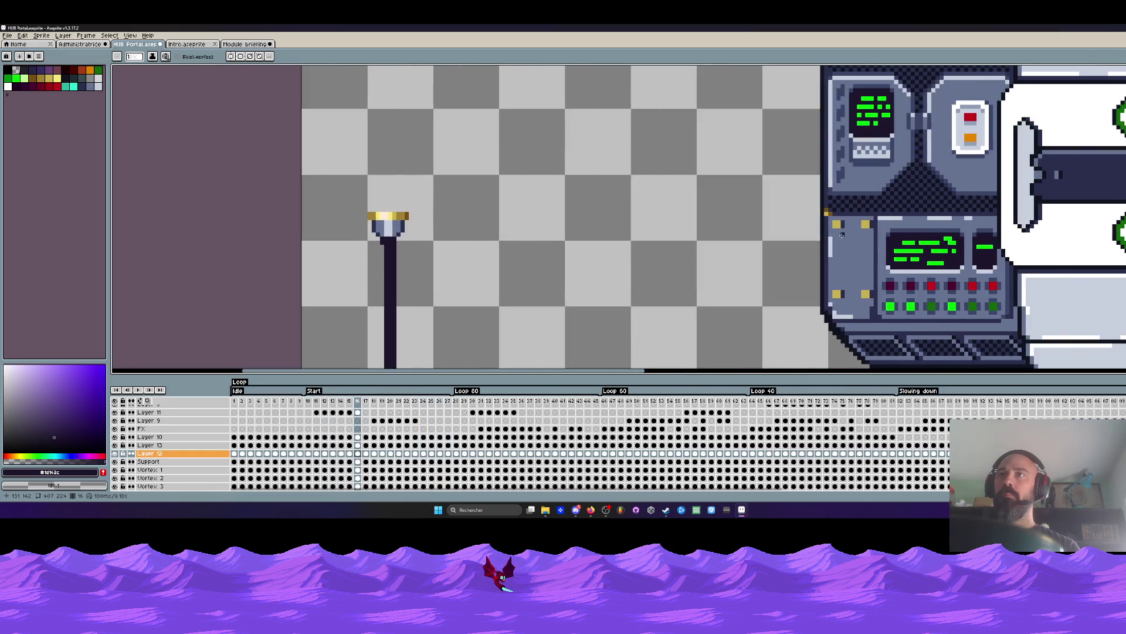
scroll(843, 238, up, 1)
scroll(881, 233, up, 1)
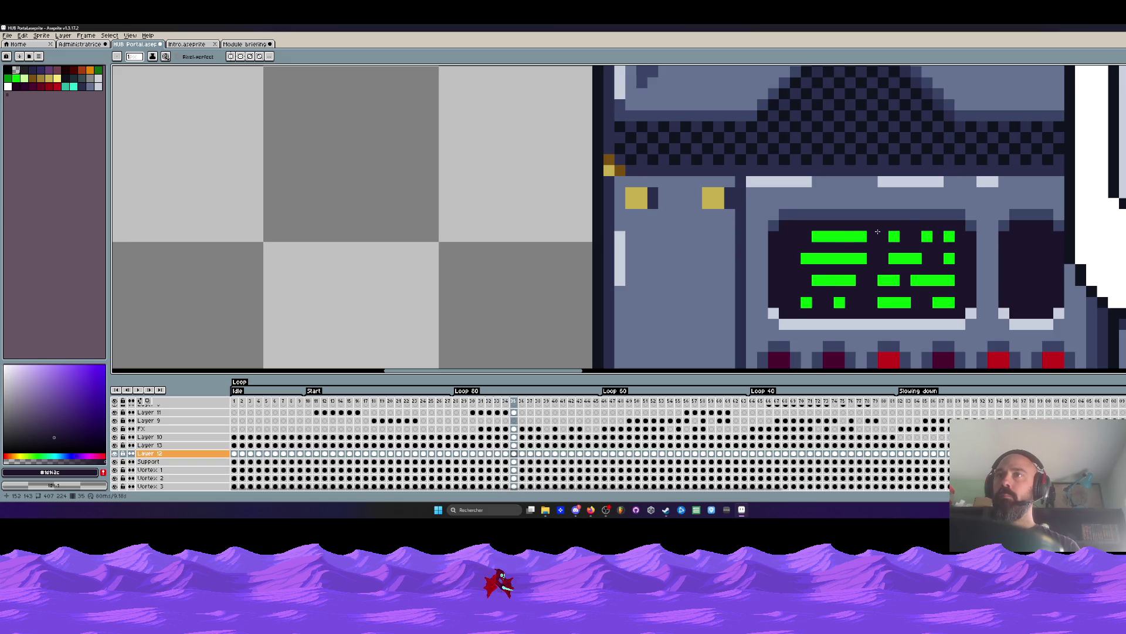
scroll(885, 231, up, 1)
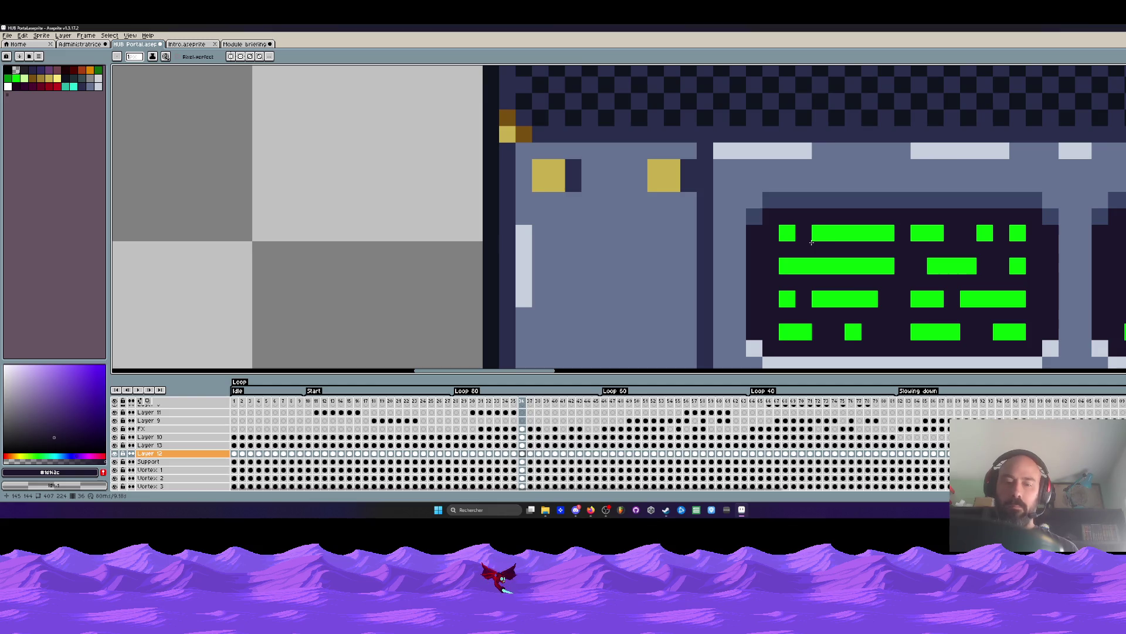
scroll(812, 243, down, 2)
scroll(812, 229, up, 1)
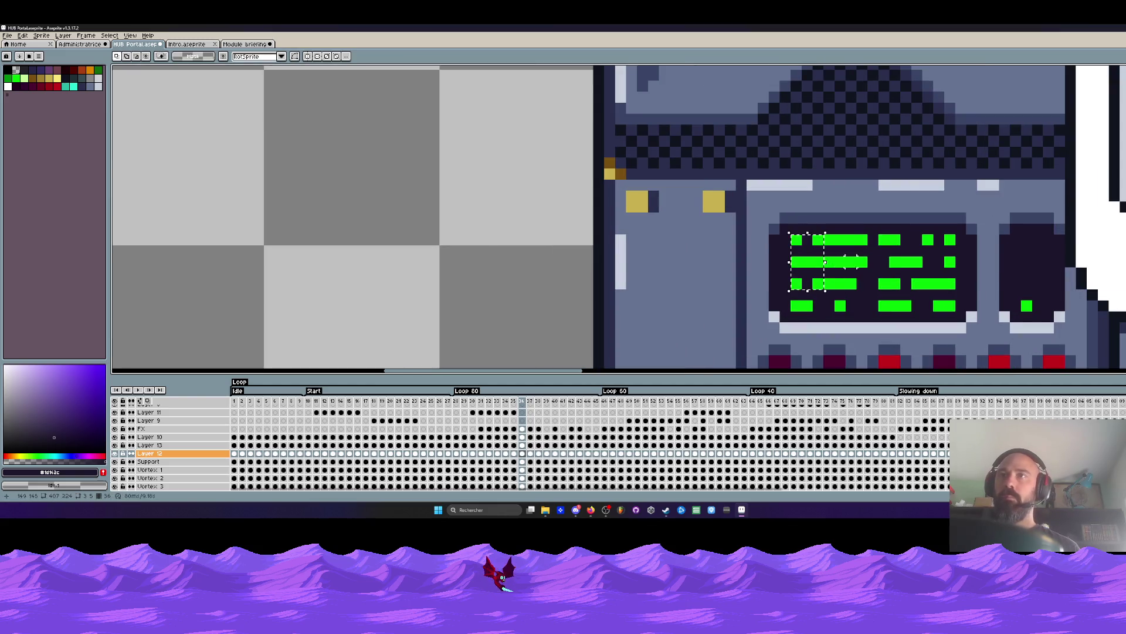
scroll(796, 240, down, 1)
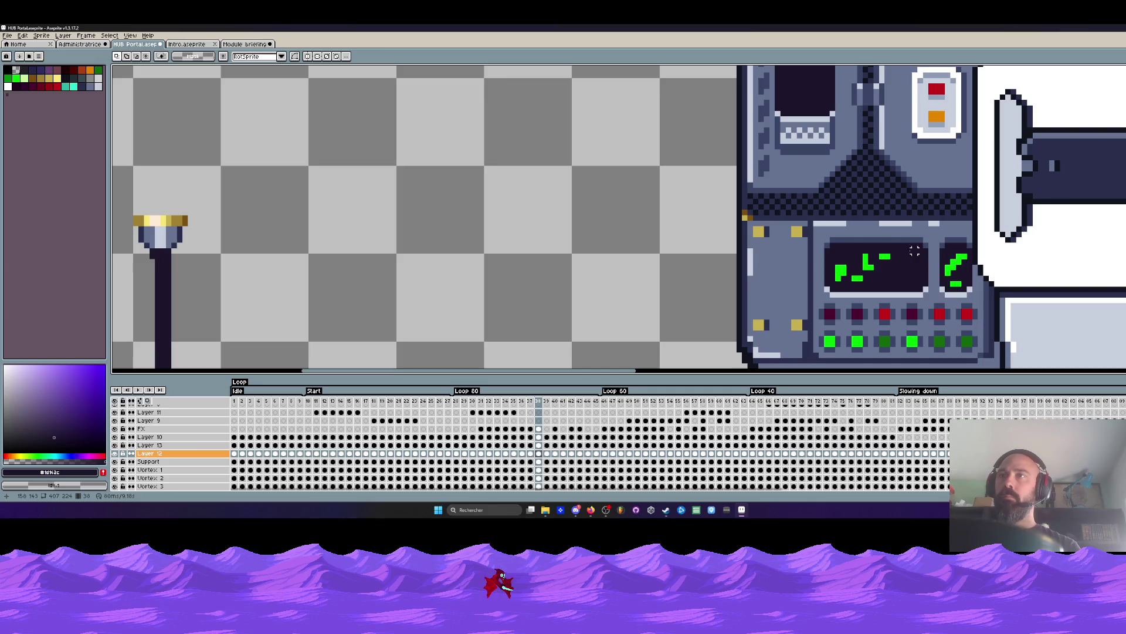
scroll(932, 263, up, 1)
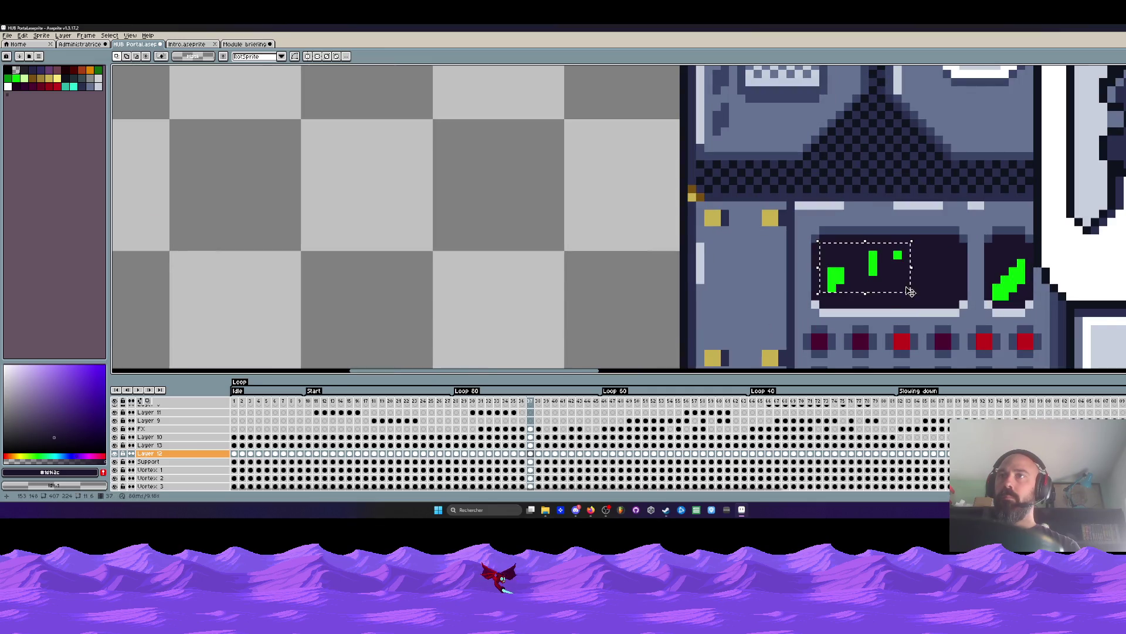
Step to a later frame and bucket-fill the console screen dark there.
key(Right)
key(Right)
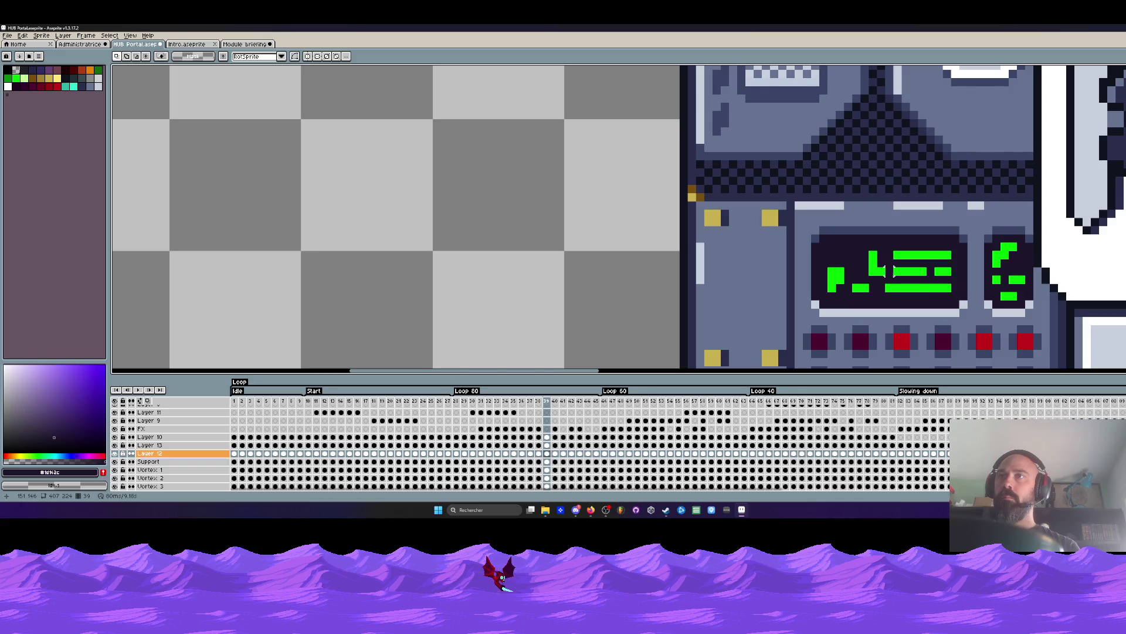
key(Right)
key(Right)
key(Right)
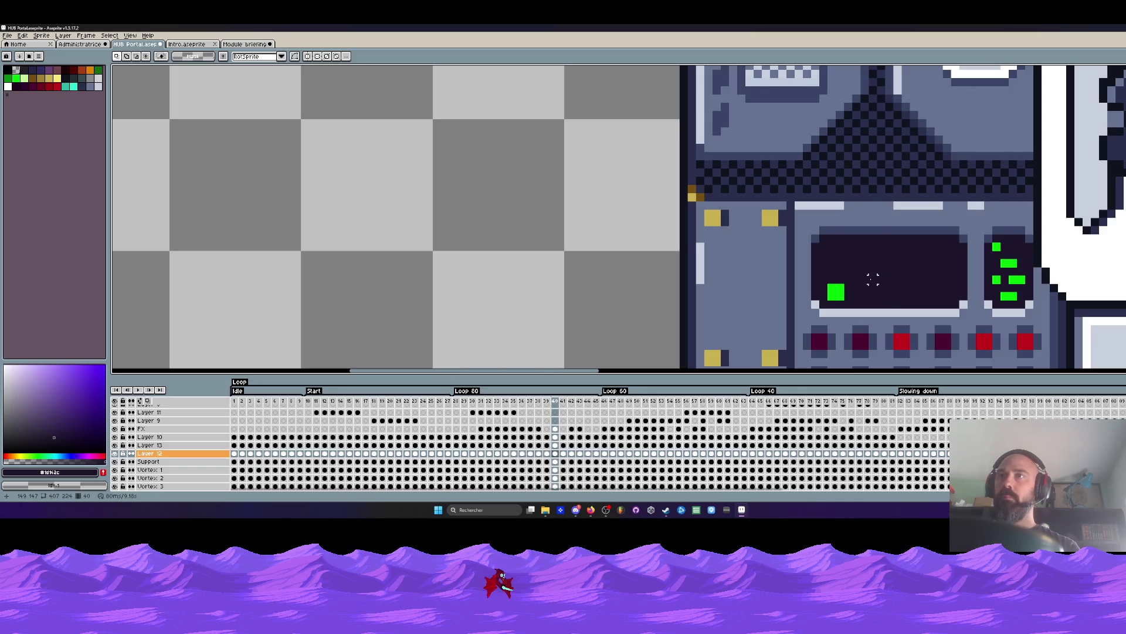
key(Left)
key(Left)
key(Left)
key(Left)
key(Left)
key(Left)
key(Left)
key(Right)
key(g)
click(888, 264)
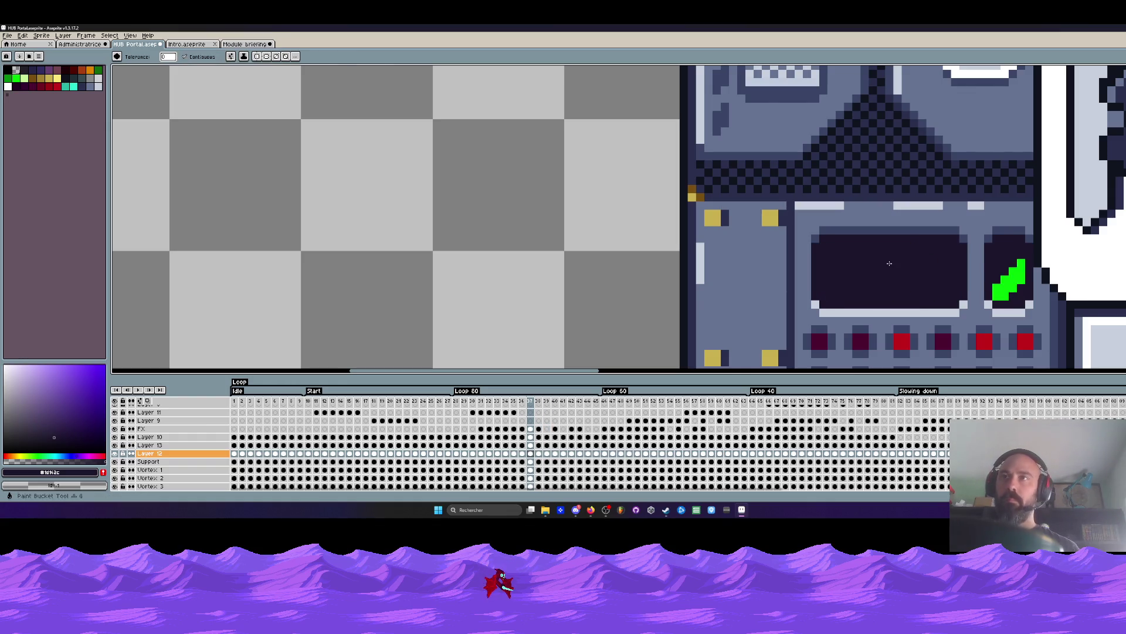
Flip back and forth through neighbouring frames to compare the screen content.
key(Right)
key(Right)
scroll(889, 264, down, 2)
key(Left)
key(Left)
key(Left)
key(Left)
key(Left)
key(Right)
key(Right)
key(Right)
key(Right)
key(Right)
key(Right)
key(Left)
key(Left)
key(Left)
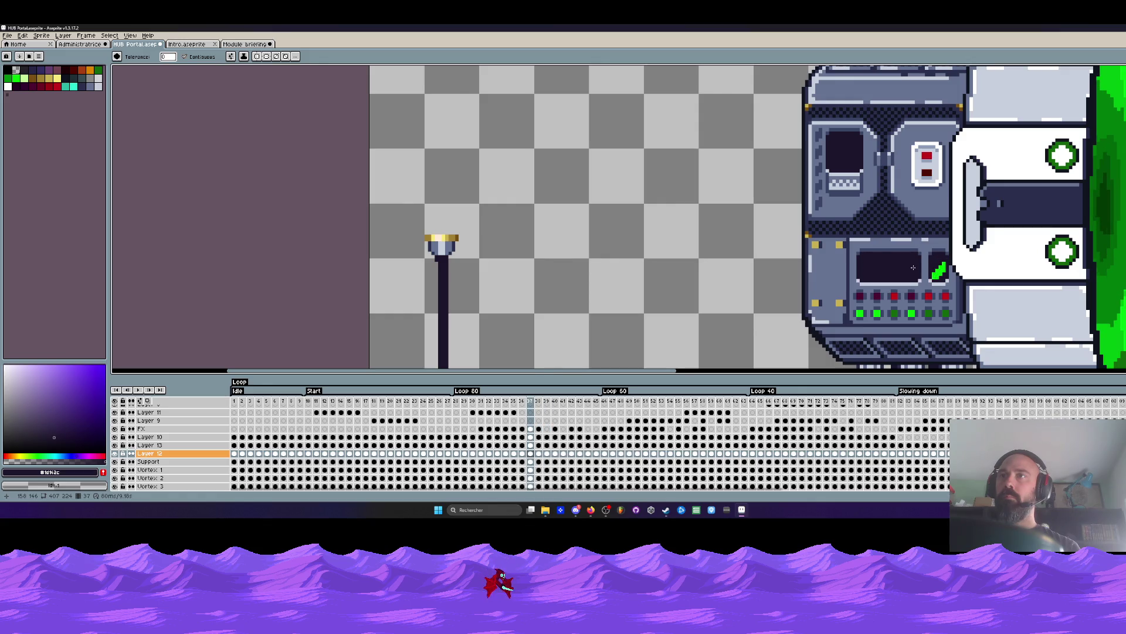
key(Right)
key(Right)
key(Right)
key(Right)
key(Right)
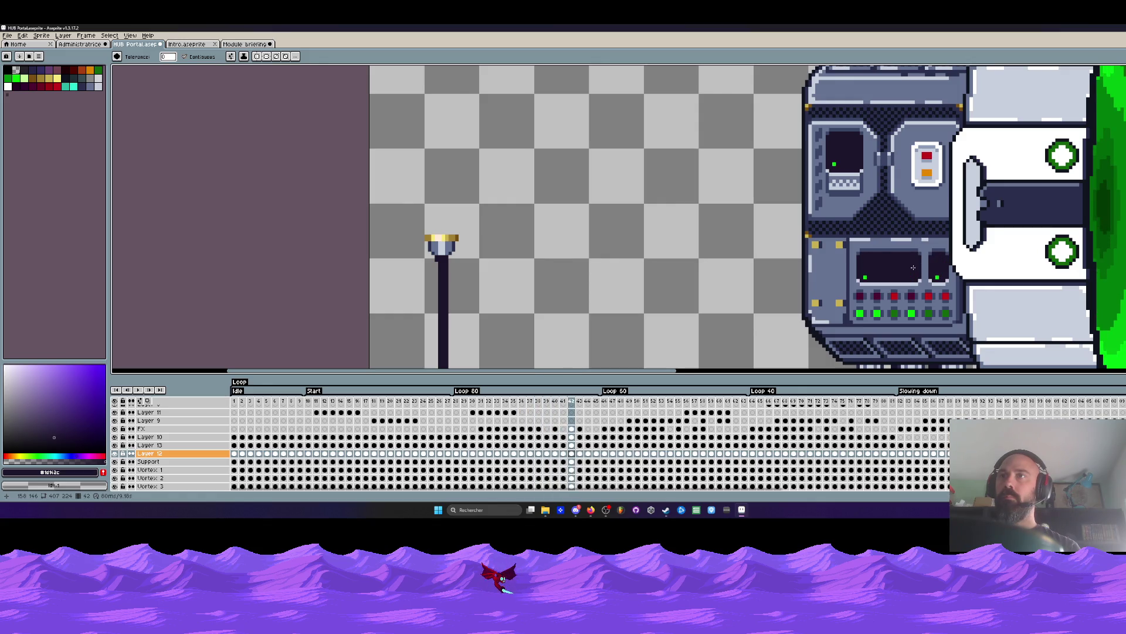
key(Right)
key(Right)
key(Right)
key(Right)
key(Left)
key(Left)
key(Left)
key(Left)
key(Left)
key(Left)
key(Left)
key(Left)
key(Left)
key(Left)
key(Left)
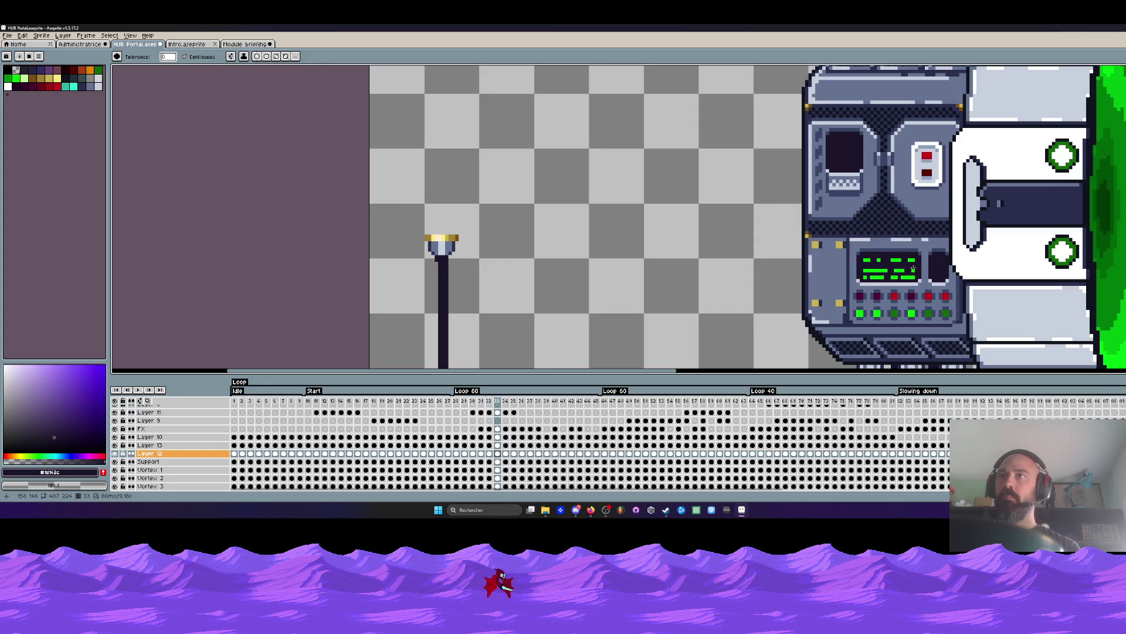
key(Right)
key(Right)
scroll(882, 263, up, 1)
key(Right)
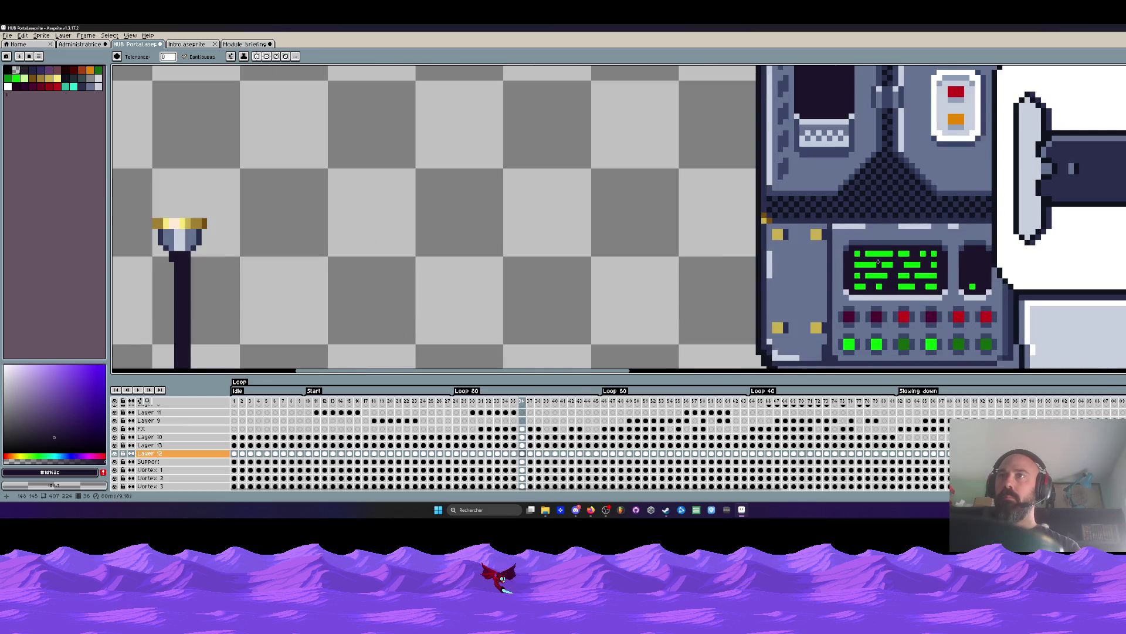
scroll(878, 261, up, 1)
scroll(879, 261, up, 1)
Marquee the green text block, step through the timeline cels to the blank frame and drop it there, picking the dark screen colour.
drag(834, 241, 1003, 319)
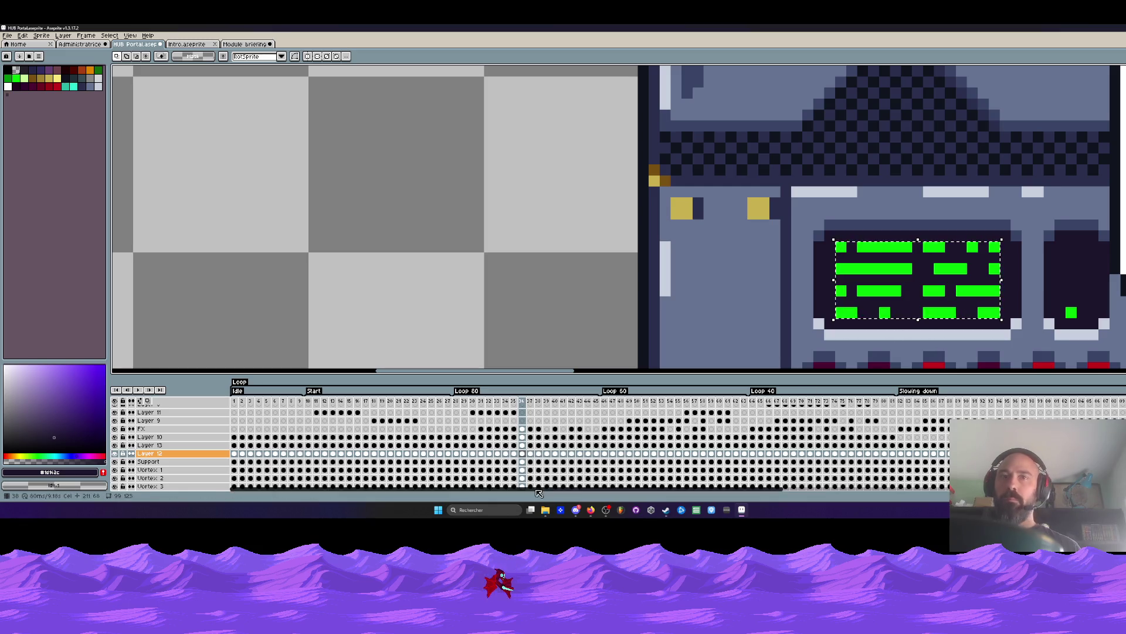
click(515, 453)
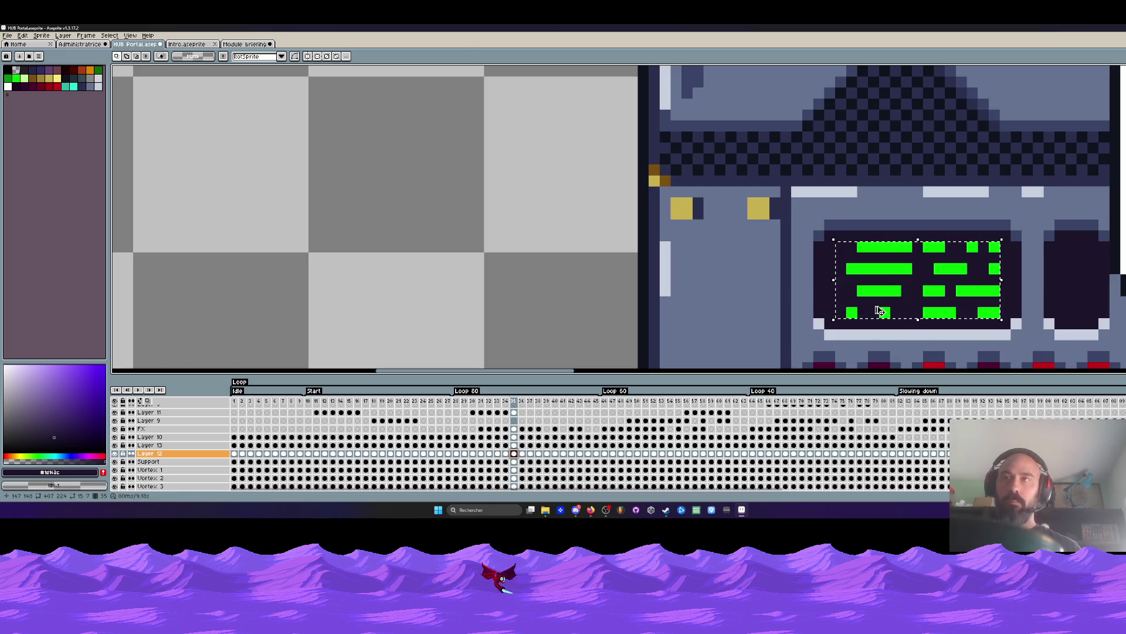
click(525, 453)
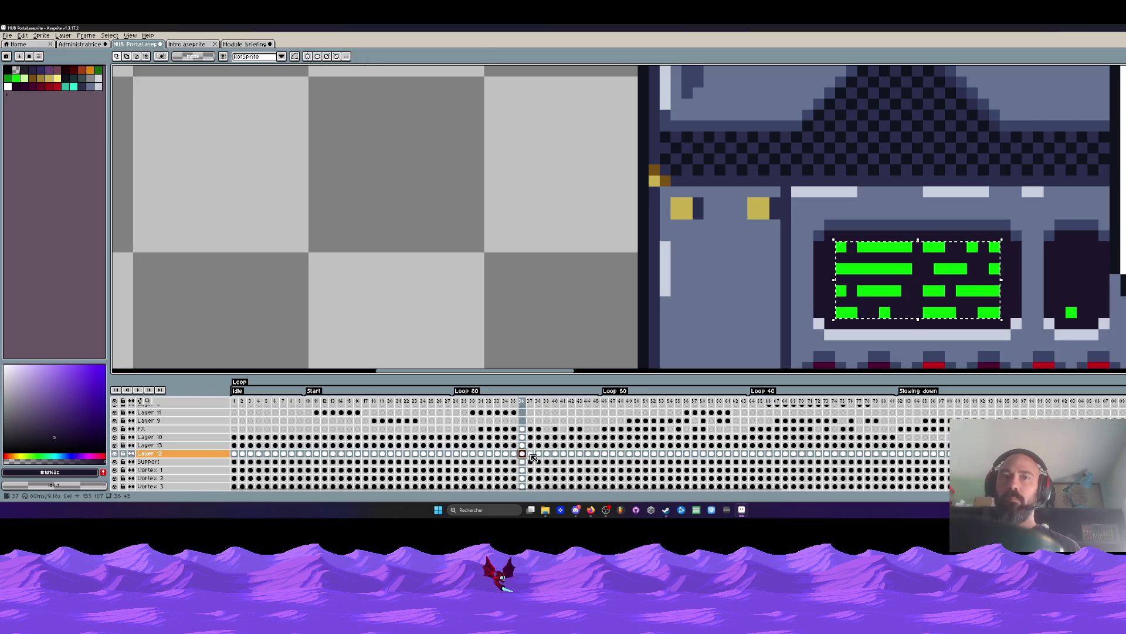
click(535, 455)
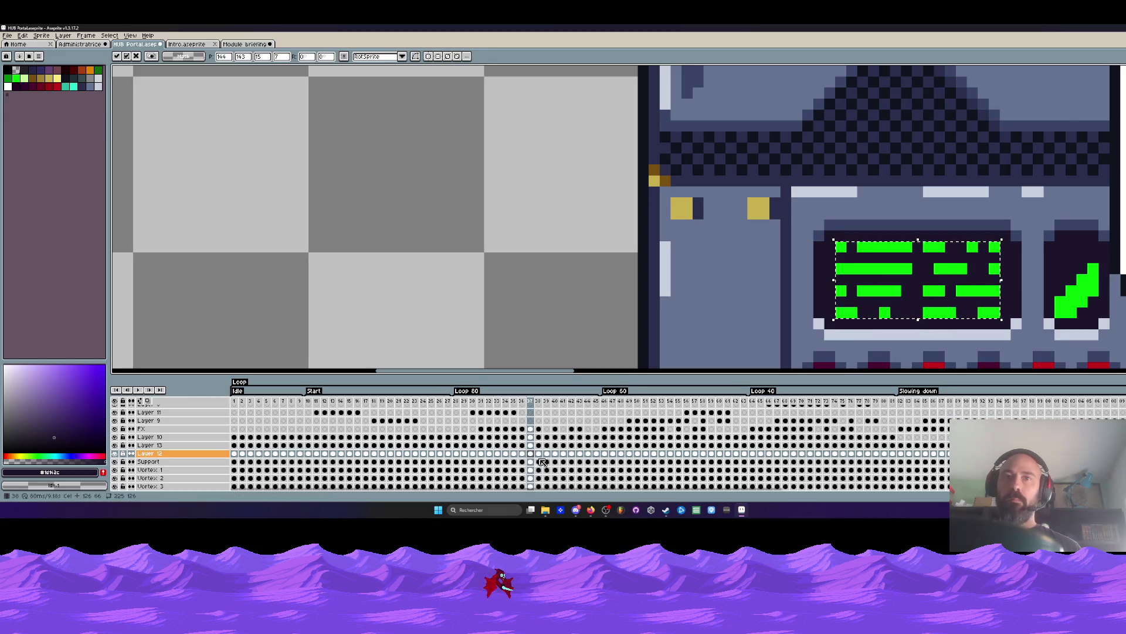
click(548, 456)
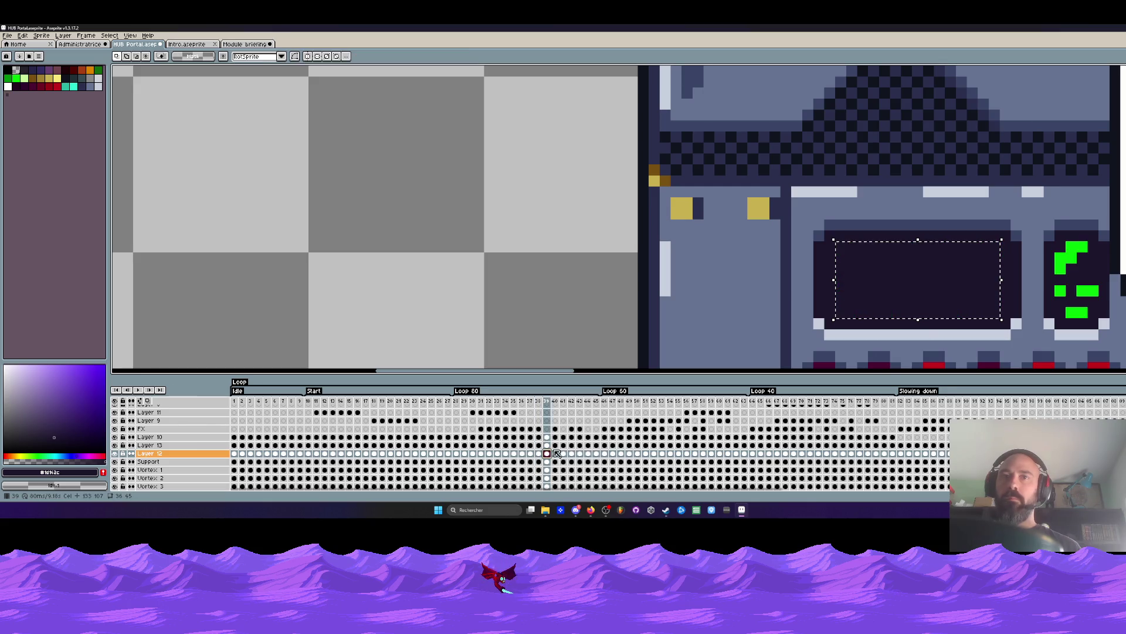
click(556, 455)
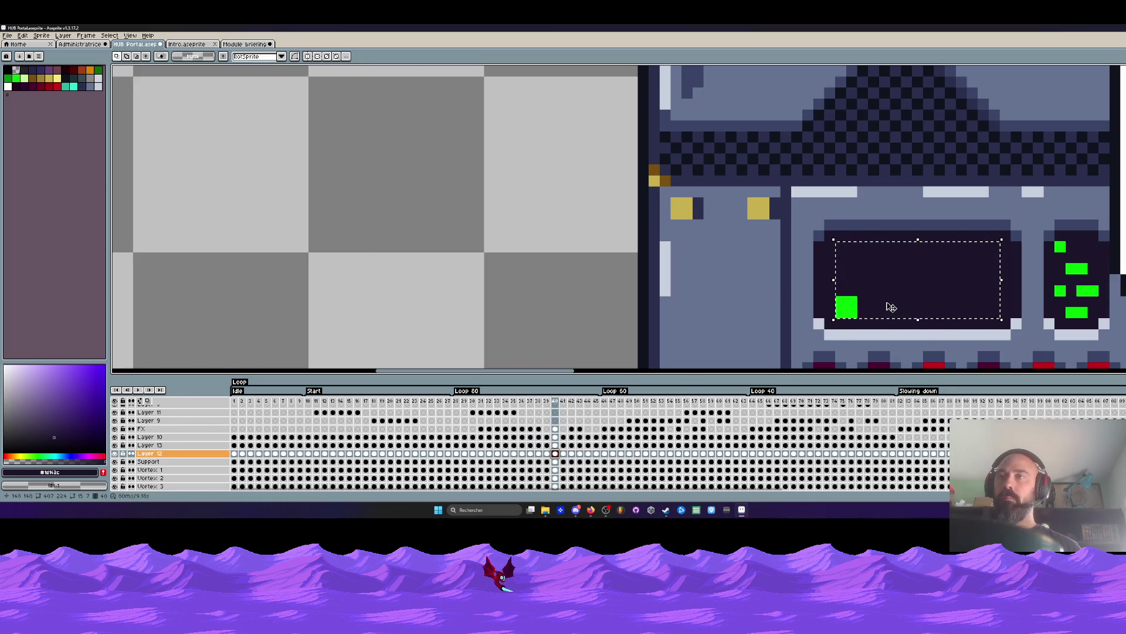
click(547, 455)
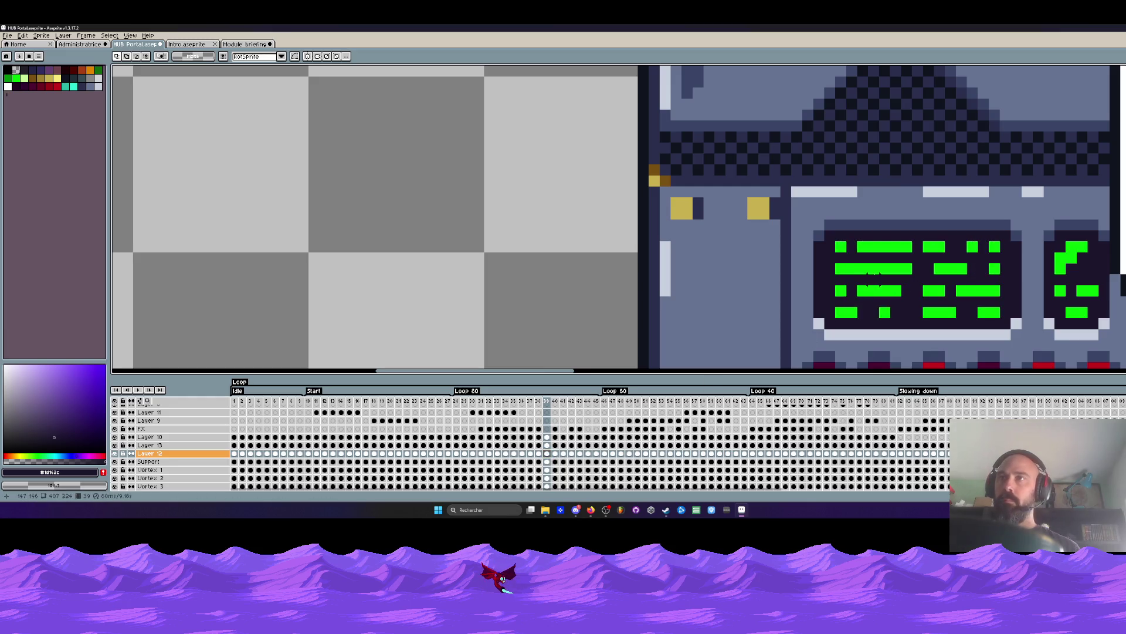
key(alt)
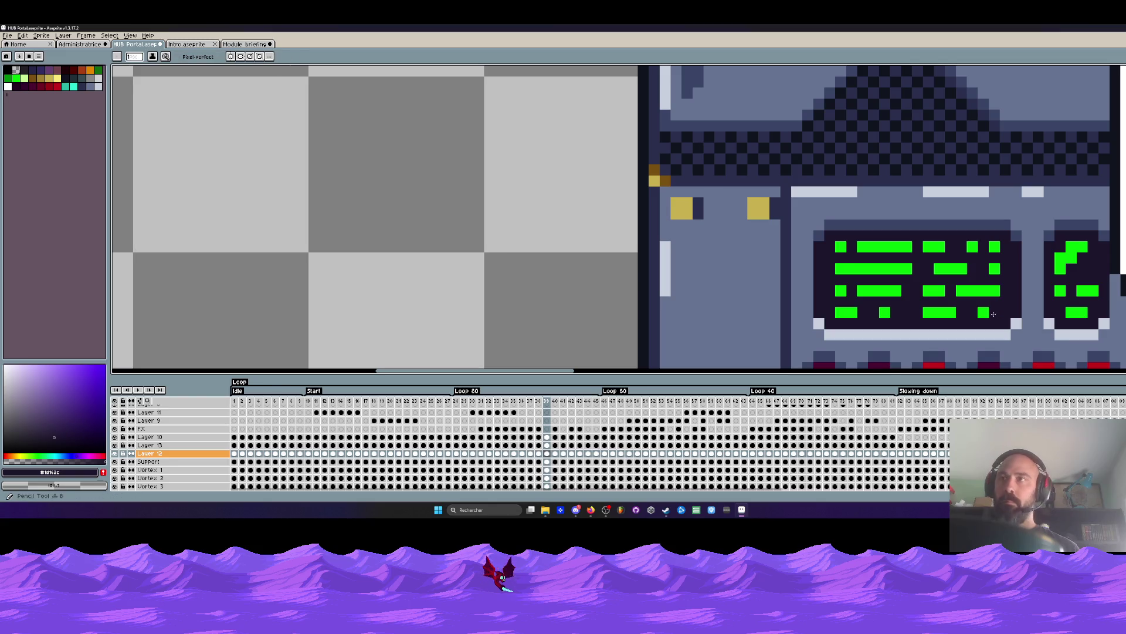
Erase the bottom, third and second green rows on one frame, then third and bottom on the previous.
drag(992, 315, 883, 317)
drag(995, 292, 840, 299)
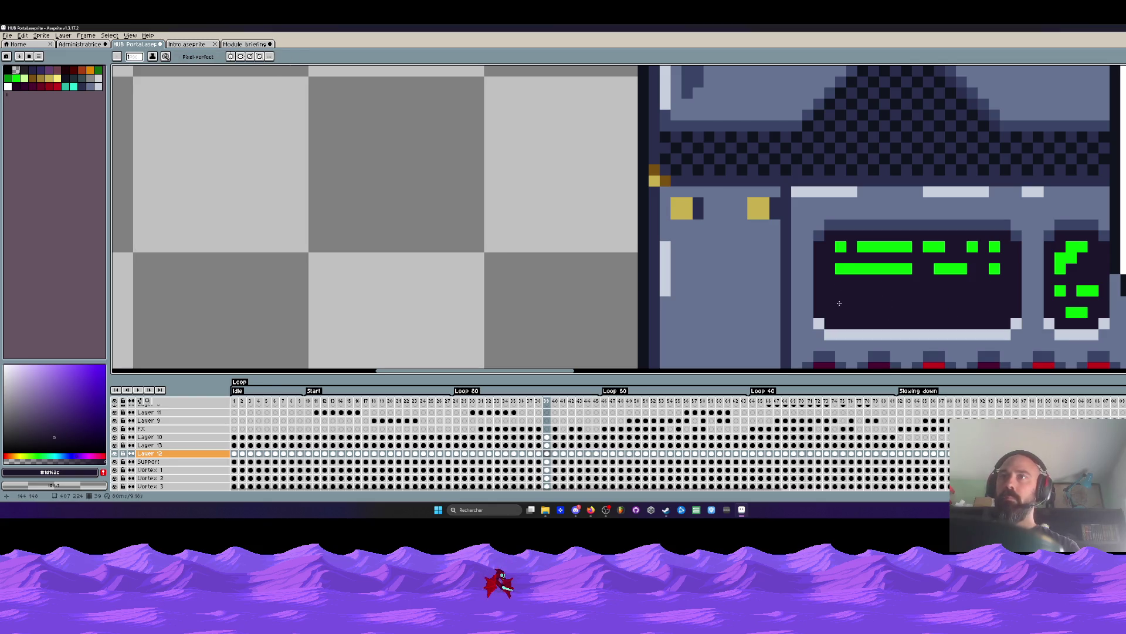
drag(995, 270, 882, 270)
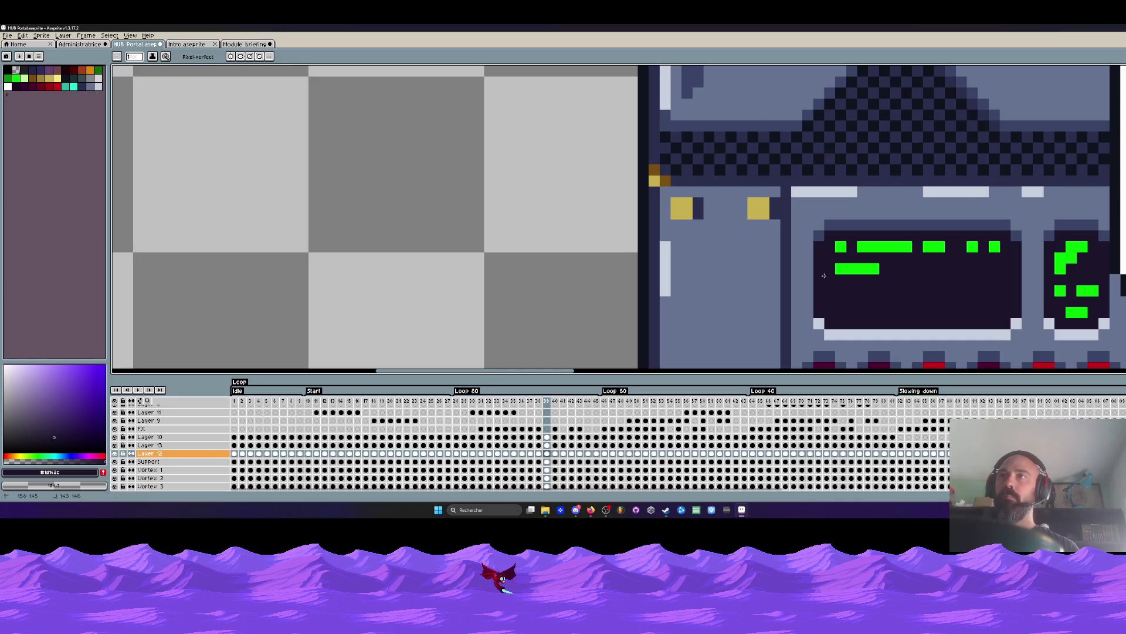
key(Left)
drag(995, 291, 836, 291)
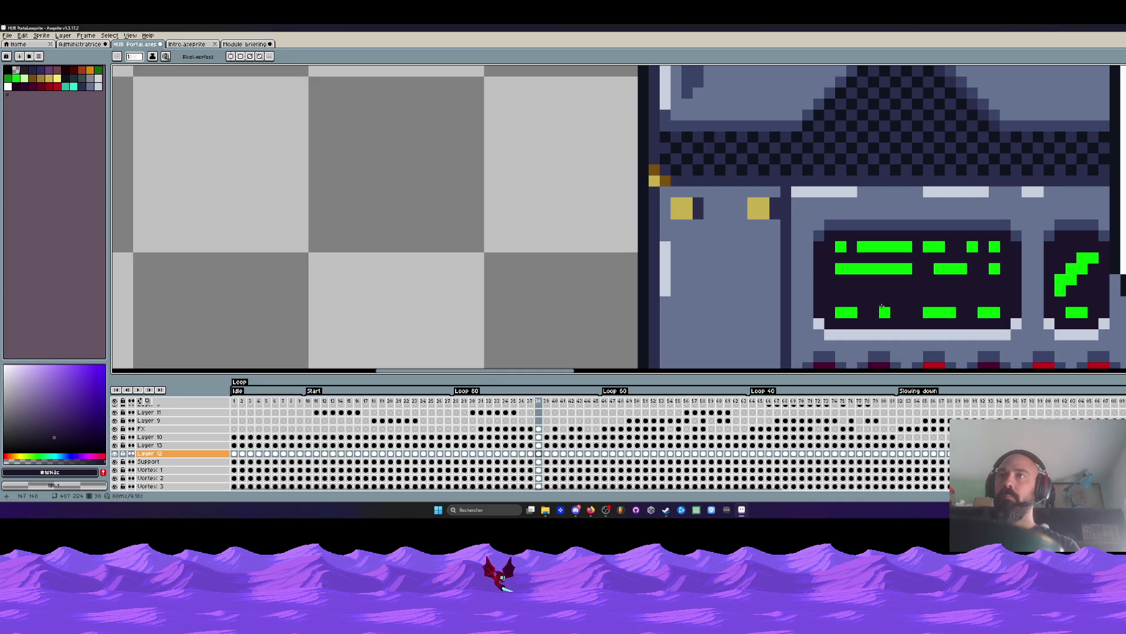
drag(999, 312, 834, 313)
Erase the third row and part of the bottom row on two earlier frames, then play the animation.
key(Left)
drag(1000, 292, 805, 295)
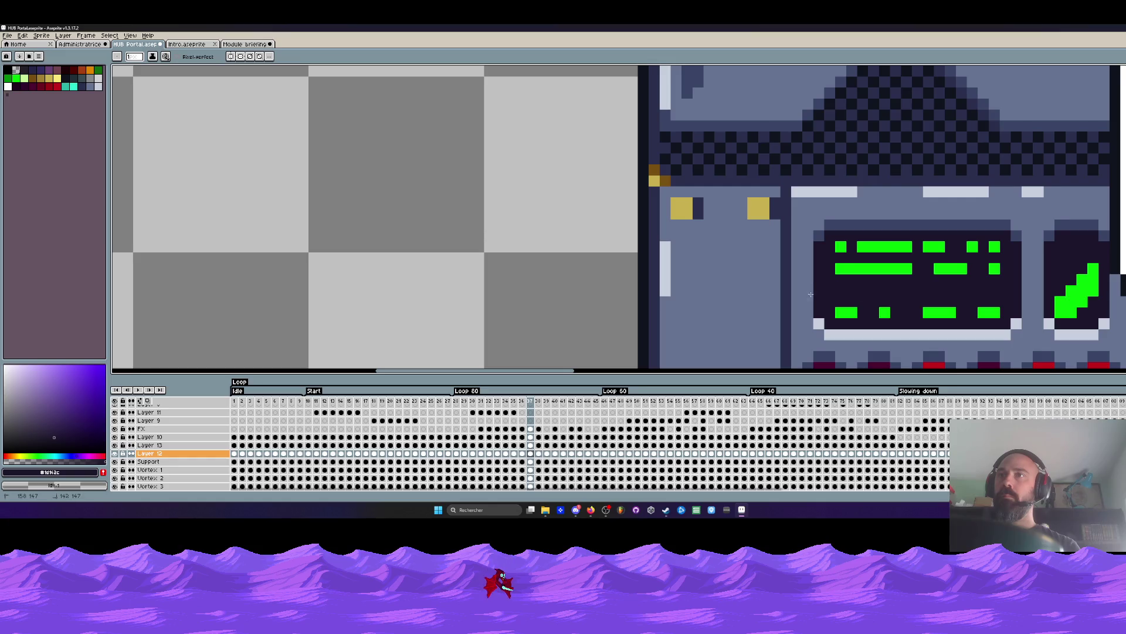
key(Left)
drag(999, 312, 867, 312)
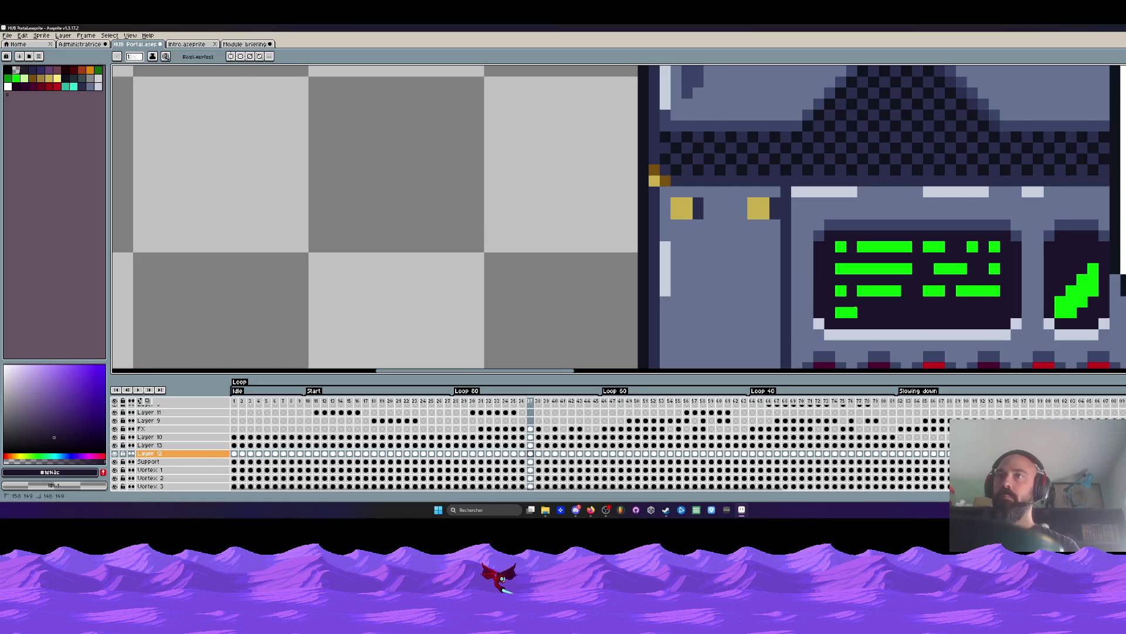
click(518, 425)
key(Return)
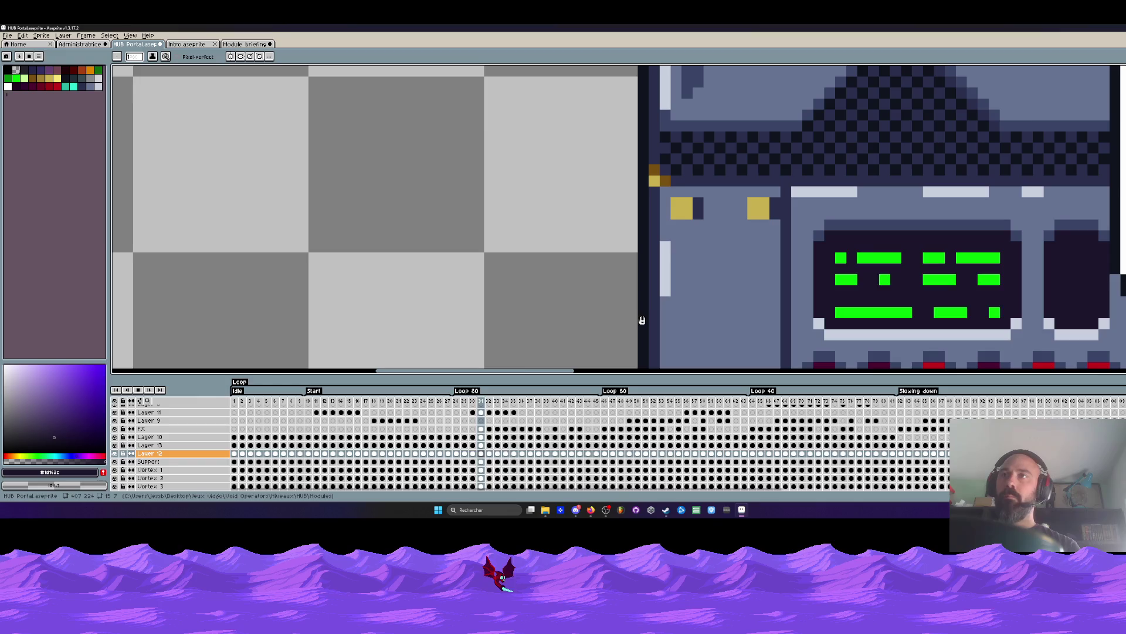
scroll(913, 256, down, 1)
scroll(914, 255, down, 1)
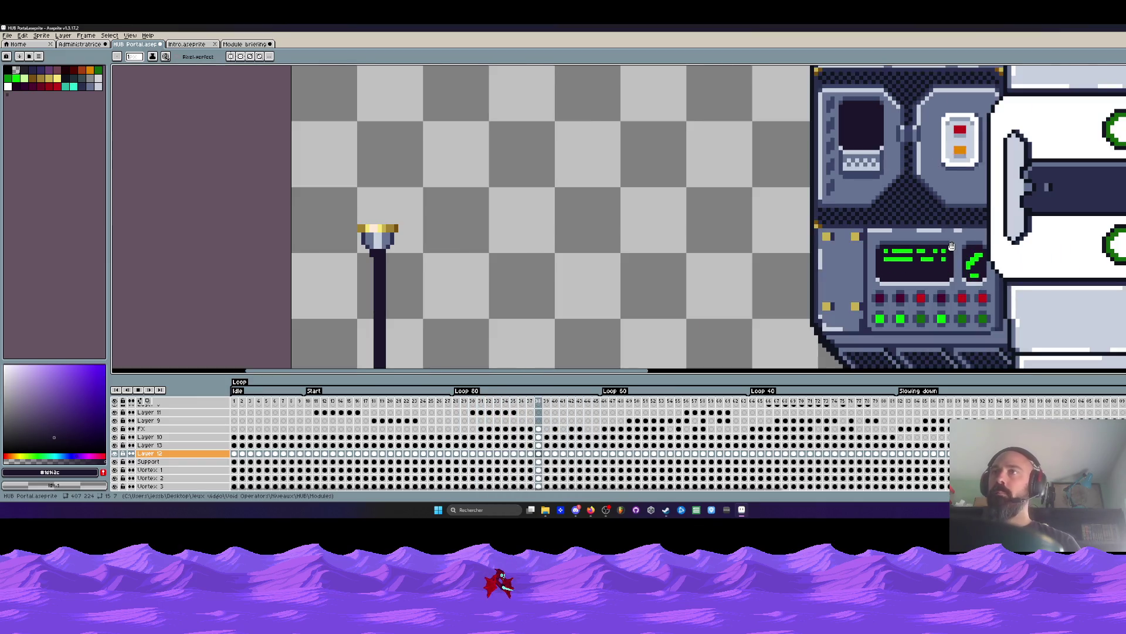
scroll(941, 246, down, 1)
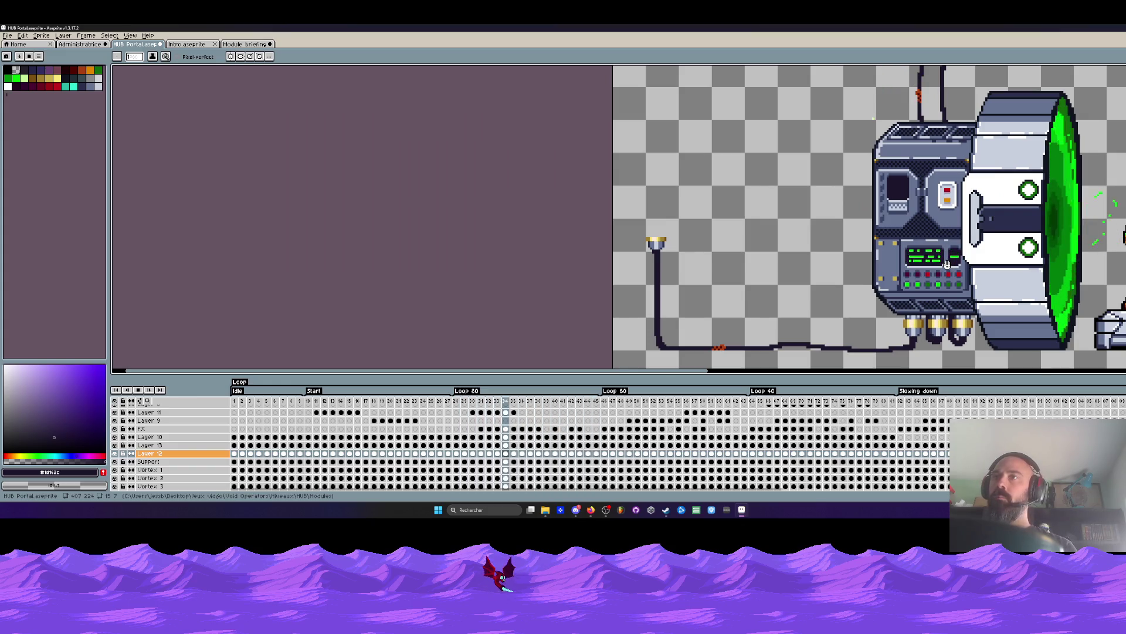
scroll(948, 265, down, 1)
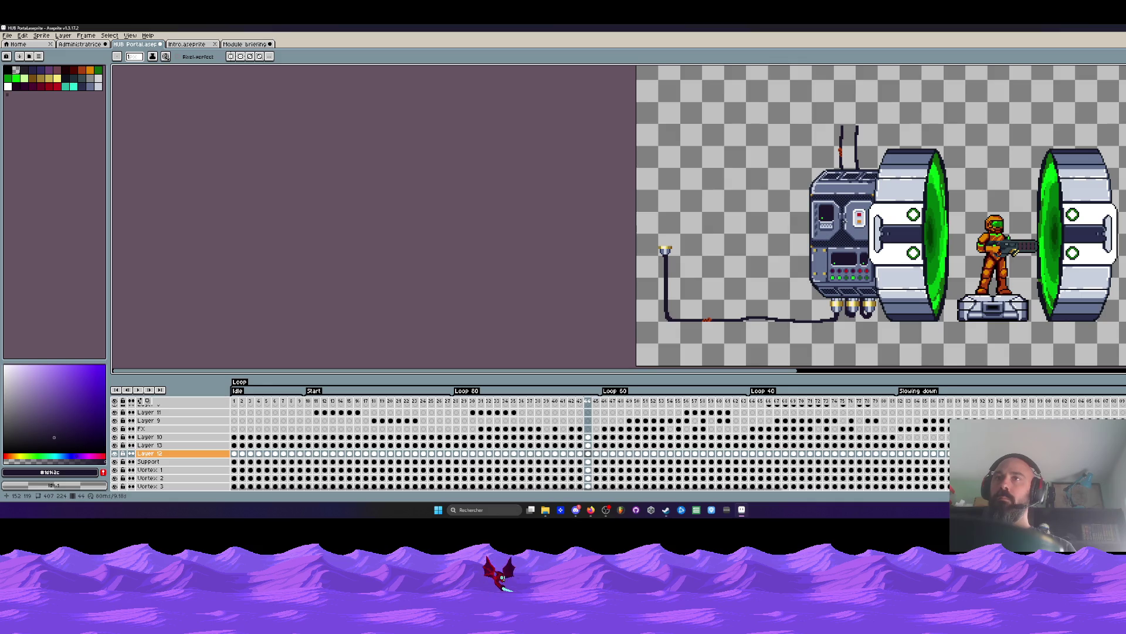
scroll(880, 212, up, 1)
scroll(880, 212, up, 1)
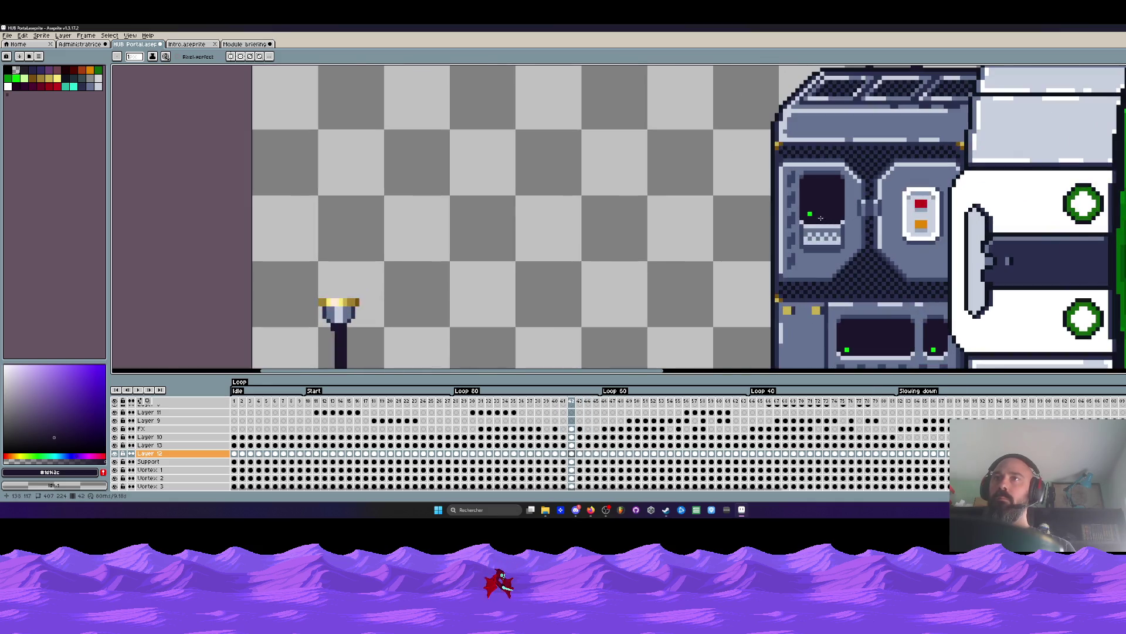
scroll(880, 211, up, 1)
With bright green, draw a small mark on the upper screen two frames back.
alt+click(806, 212)
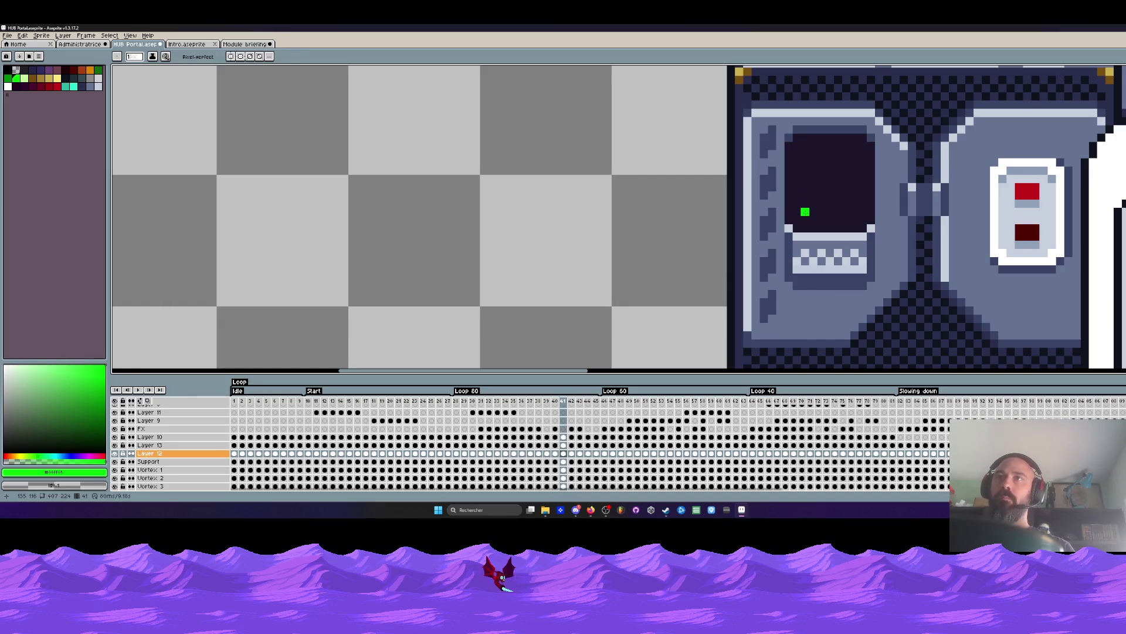
key(Left)
key(Left)
key(Left)
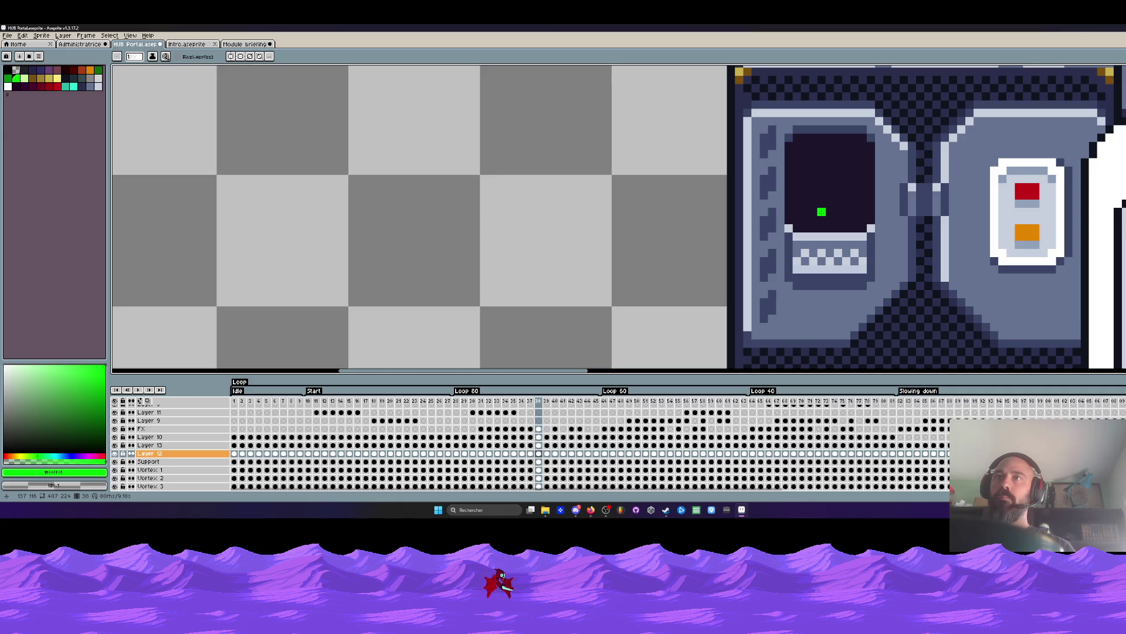
drag(814, 212, 801, 212)
key(Left)
key(Left)
Step back through earlier frames and play the animation to preview the screen marks.
key(Left)
key(Left)
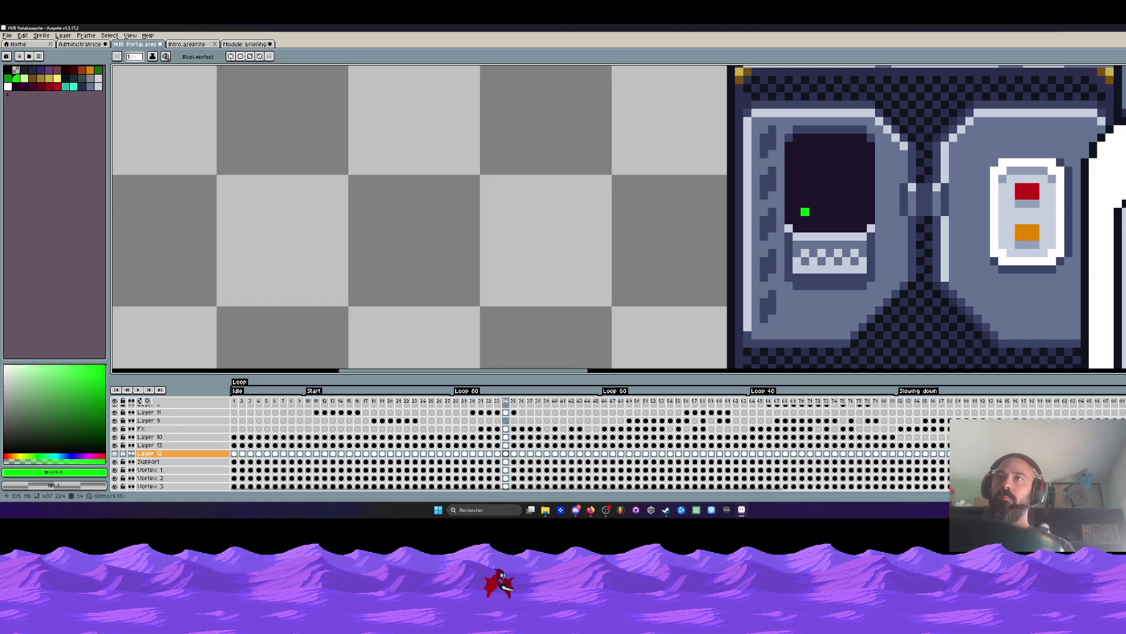
key(Left)
key(Left)
key(Left)
key(Left)
key(Left)
key(Left)
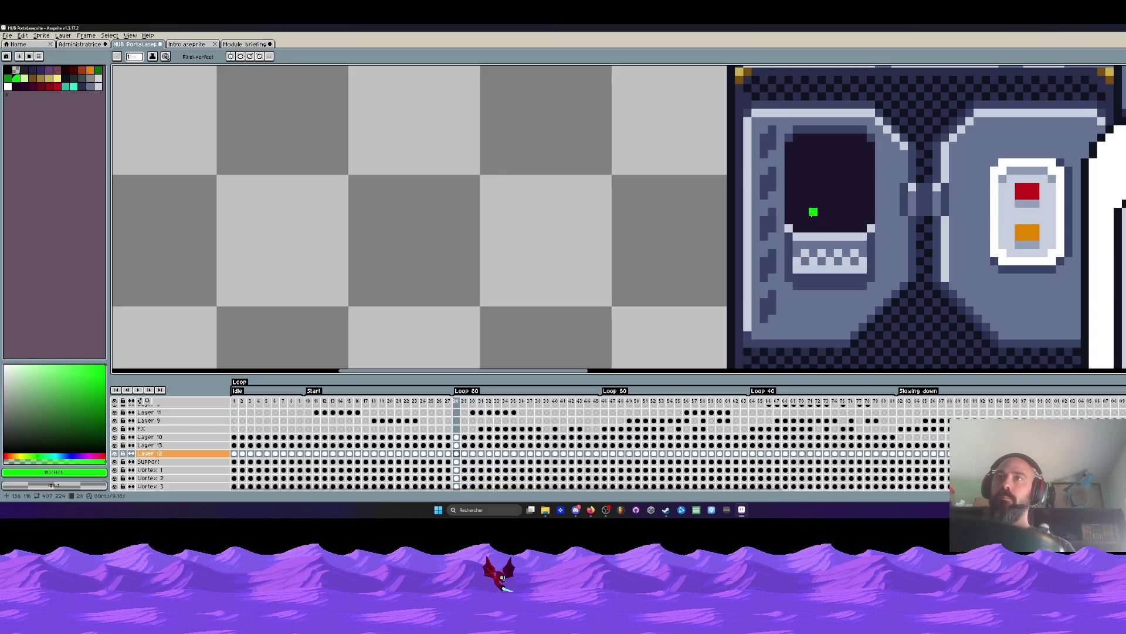
key(Left)
key(Left)
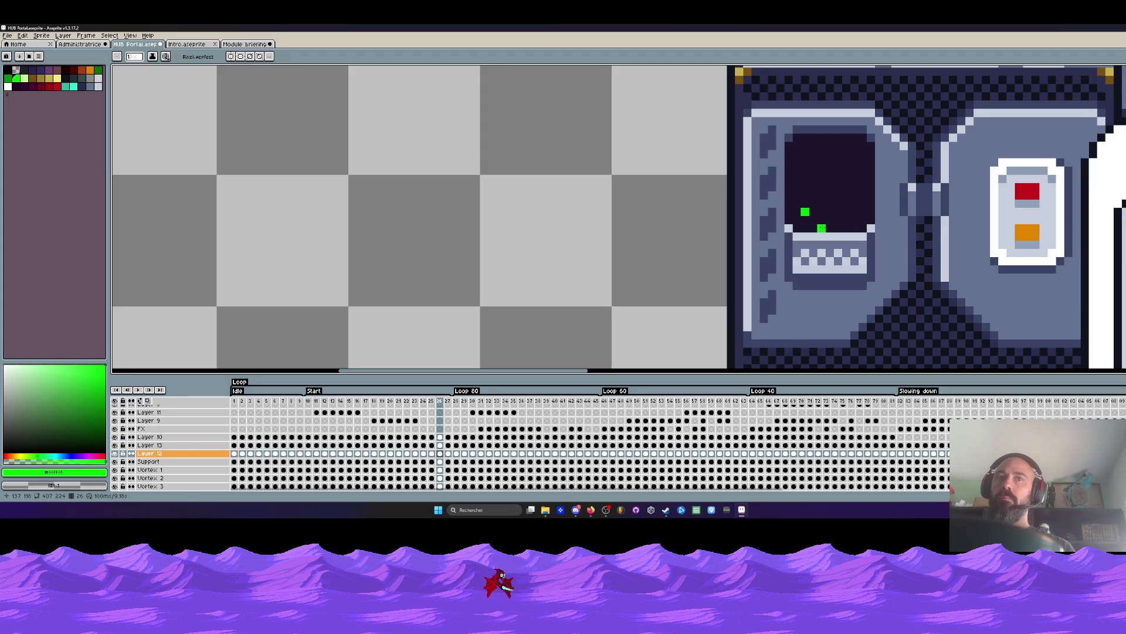
key(Left)
key(Return)
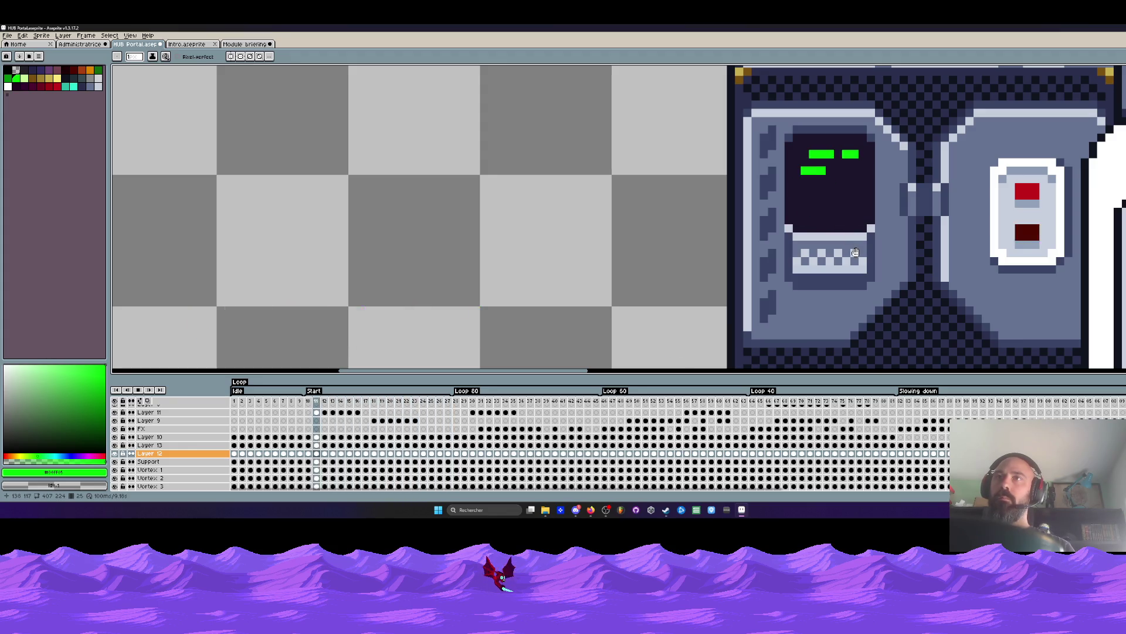
scroll(854, 254, down, 1)
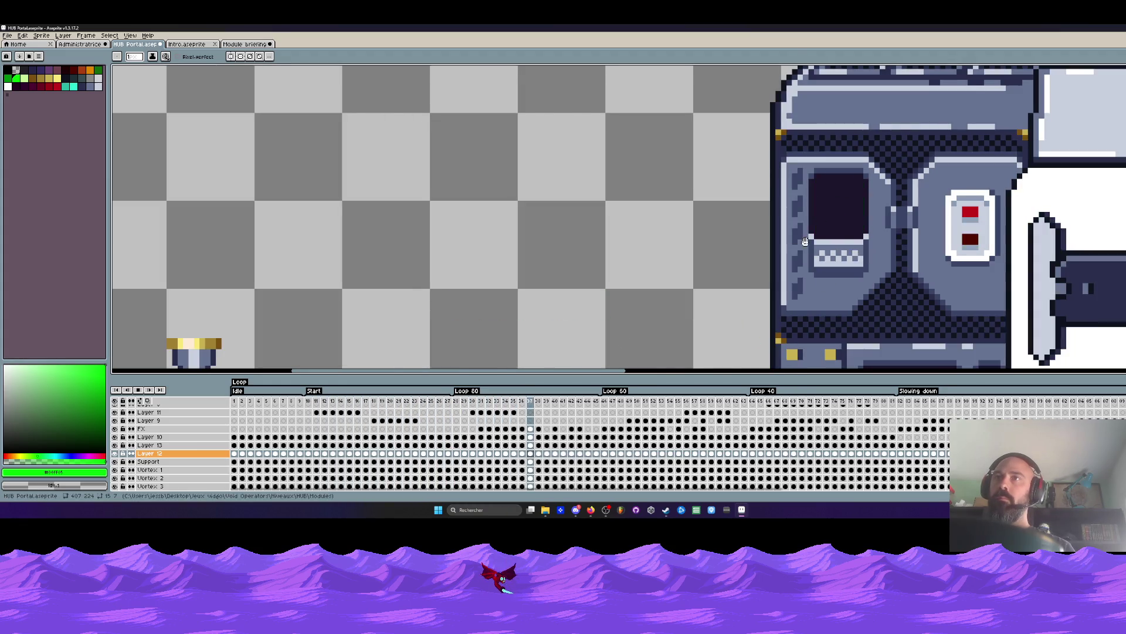
scroll(853, 252, down, 1)
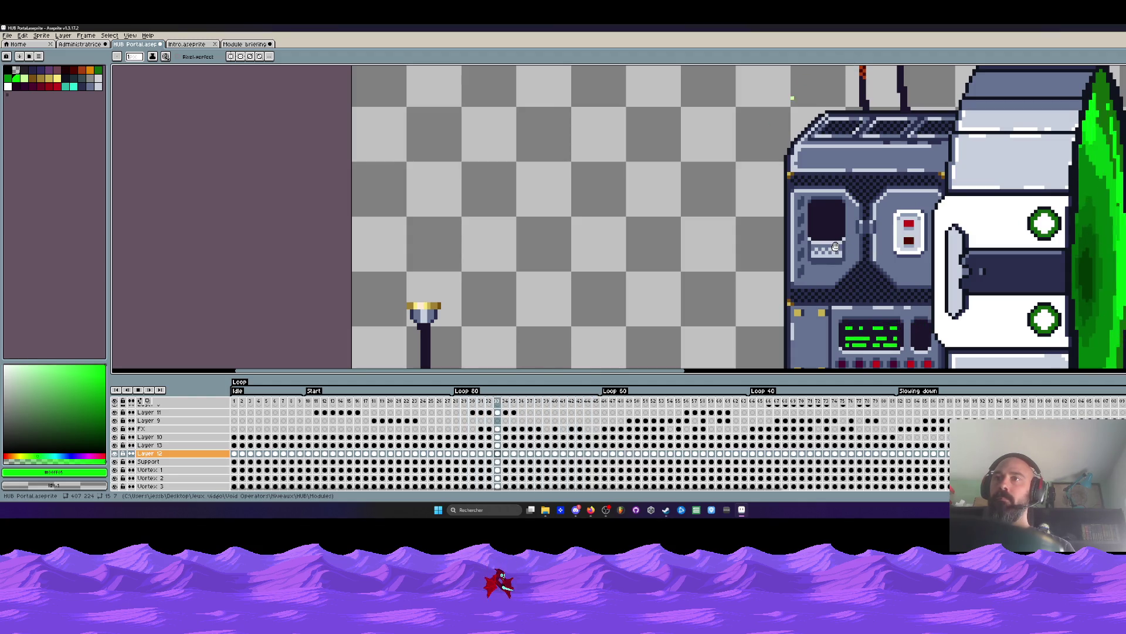
scroll(835, 245, down, 2)
scroll(853, 253, down, 2)
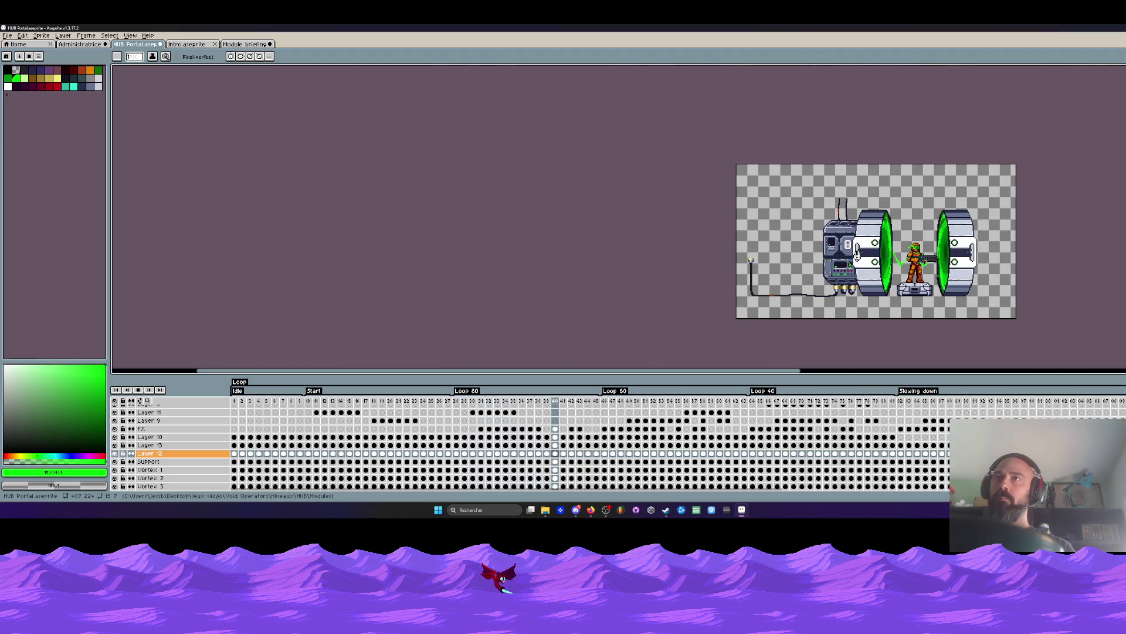
scroll(856, 250, up, 2)
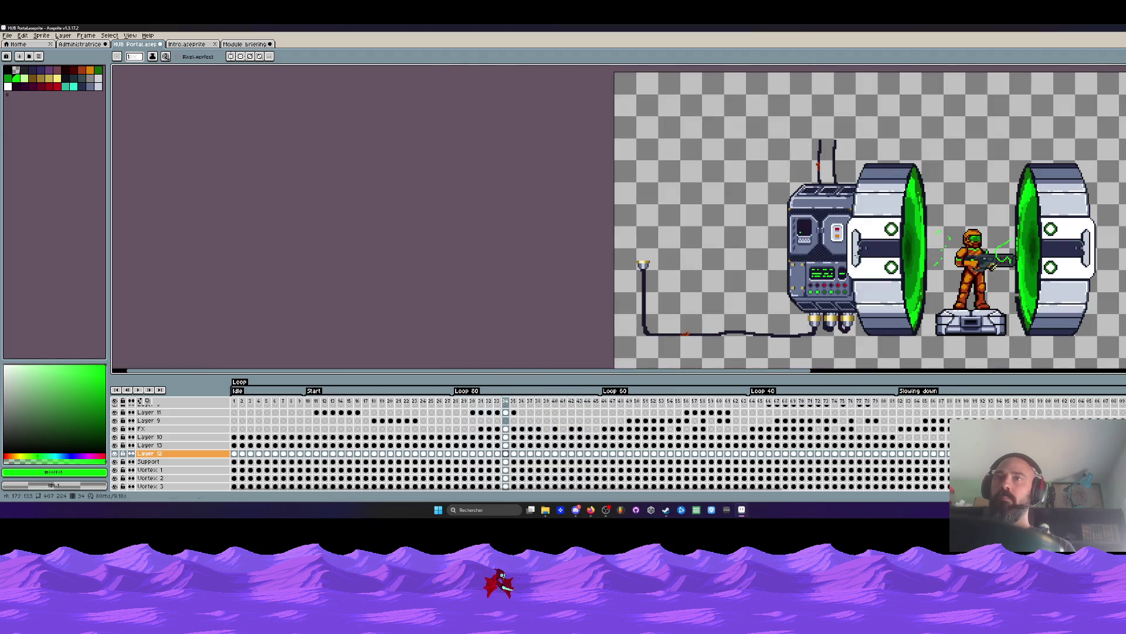
Save the HUB Portal sprite via File > Save.
click(9, 35)
click(24, 76)
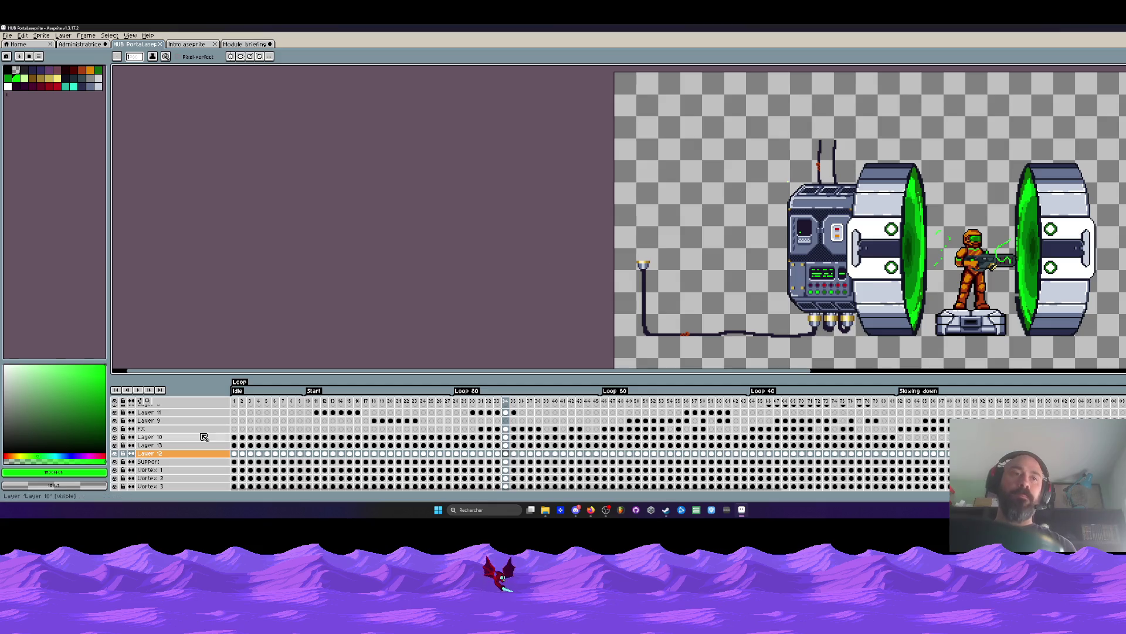
Play the portal animation through from frame 10 to spot the stray text.
click(237, 404)
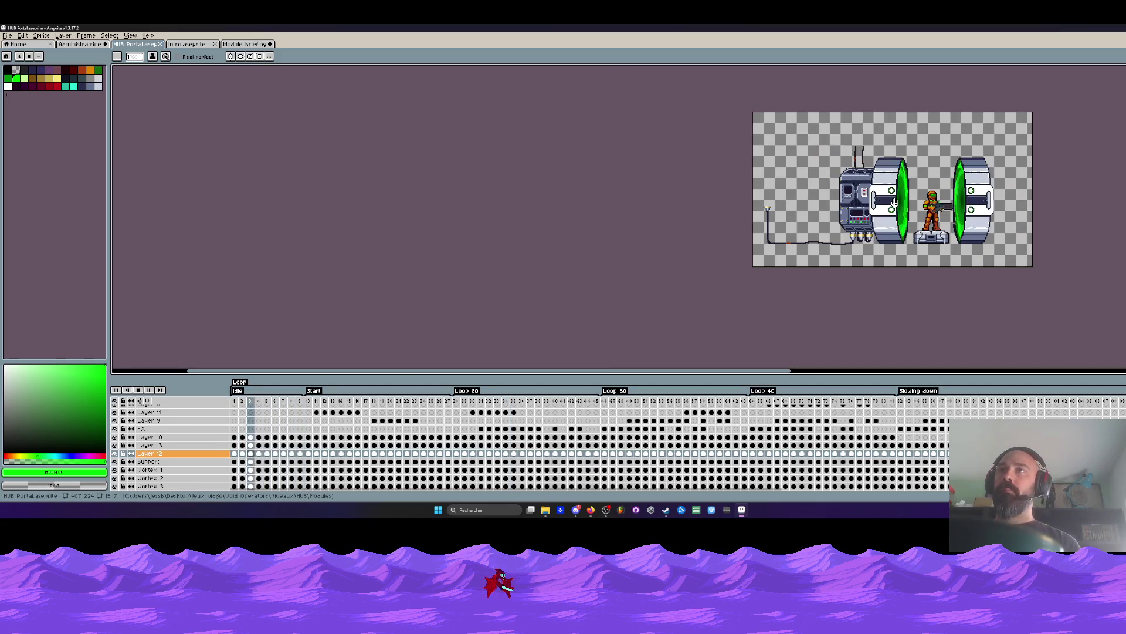
click(311, 403)
key(Return)
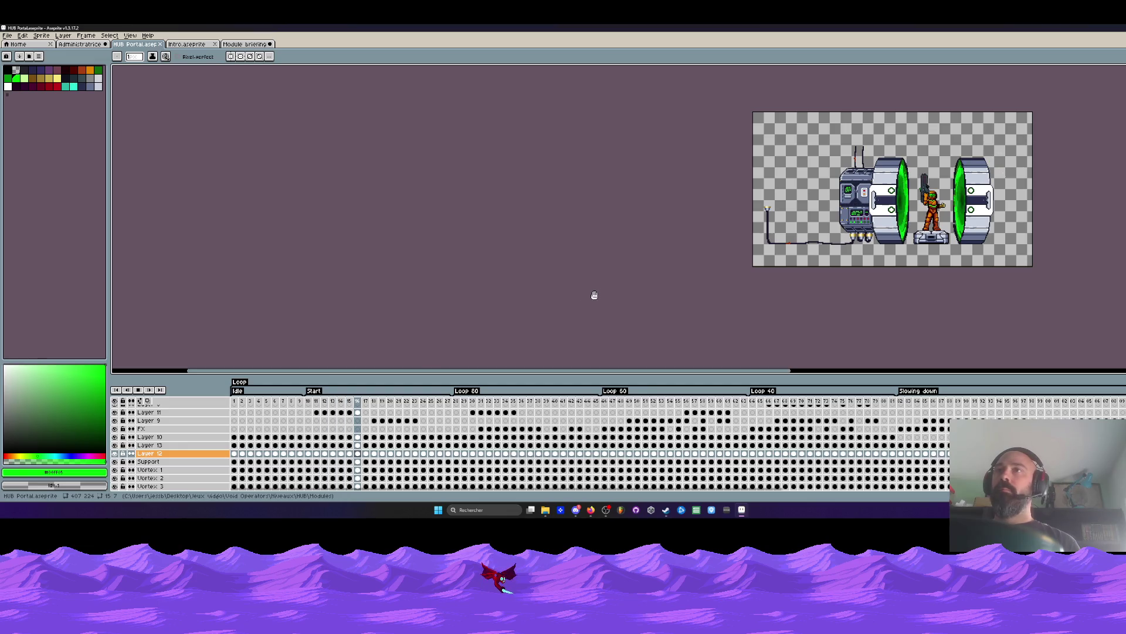
scroll(847, 184, up, 2)
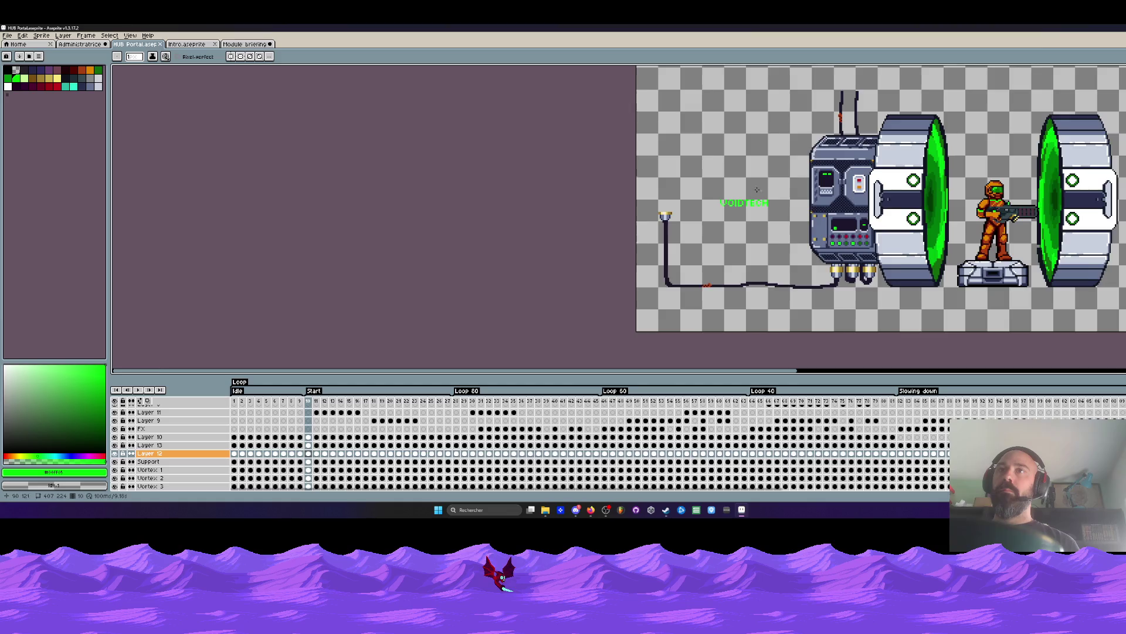
scroll(731, 204, up, 3)
Marquee and delete the stray green VOIDTECH text beside the lamp pole, then rest on frame 8.
key(m)
drag(703, 184, 817, 248)
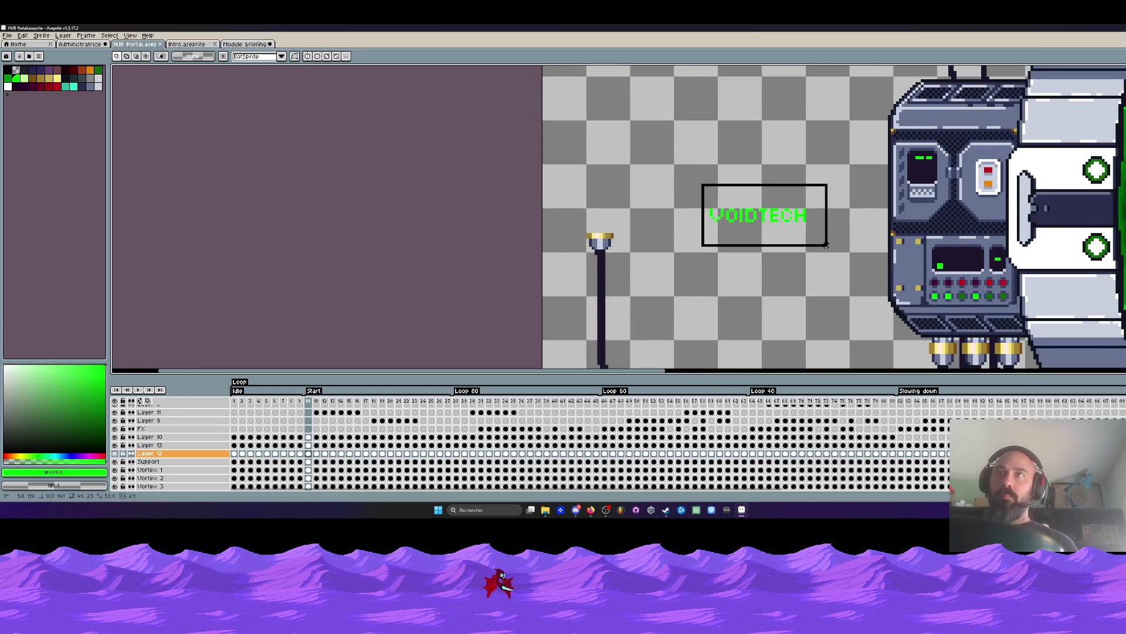
key(Delete)
scroll(732, 205, down, 3)
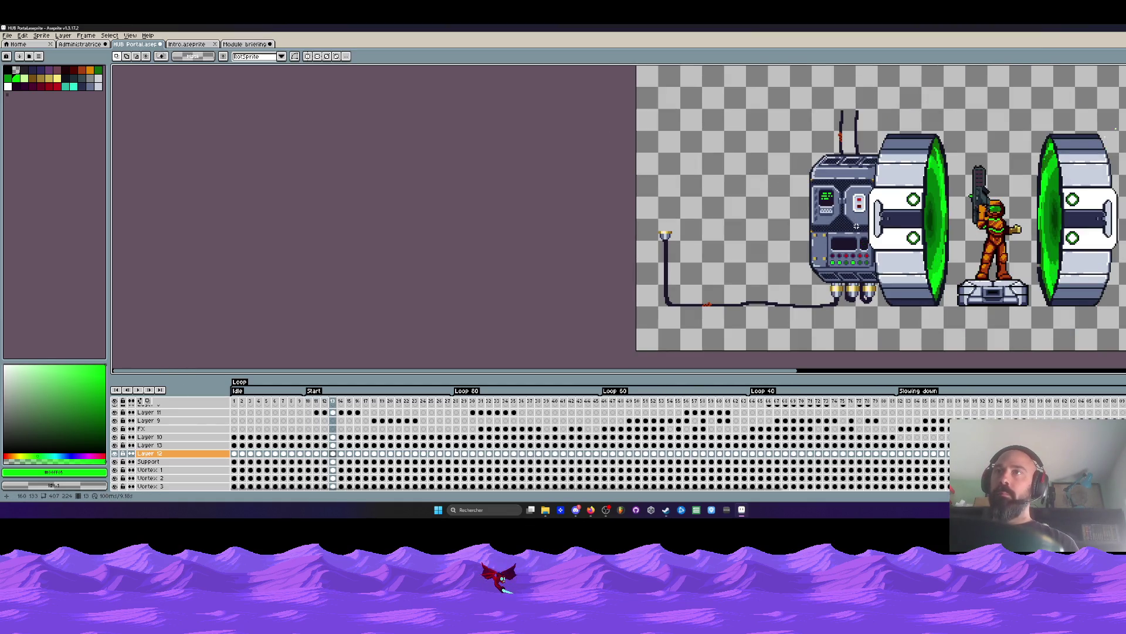
scroll(853, 227, down, 3)
scroll(913, 222, up, 1)
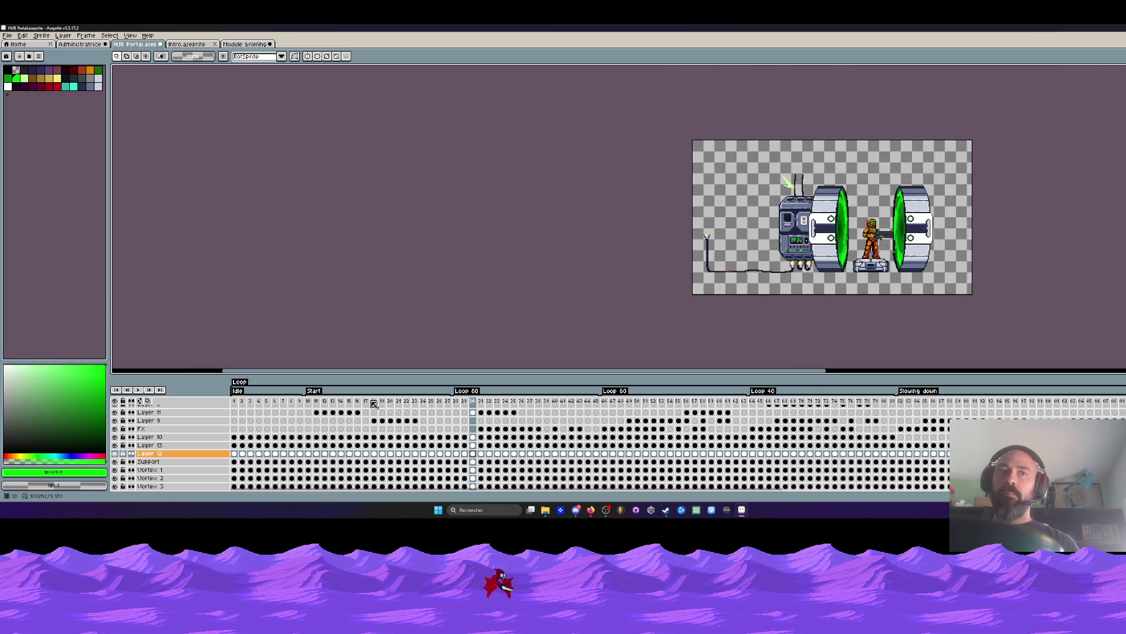
drag(238, 405, 292, 405)
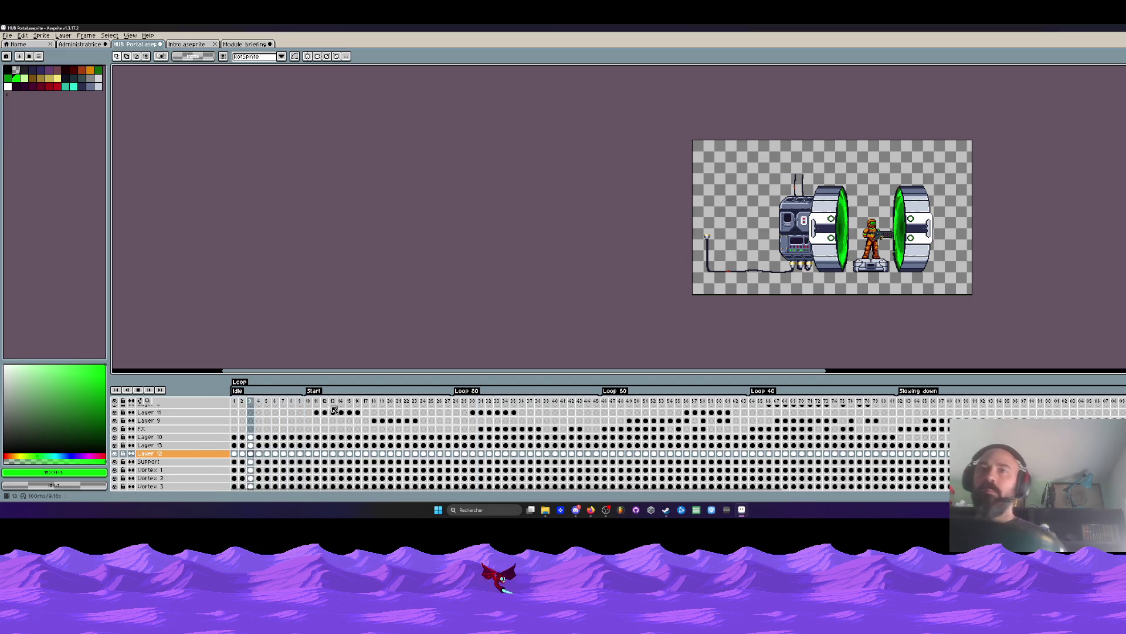
scroll(227, 388, down, 1)
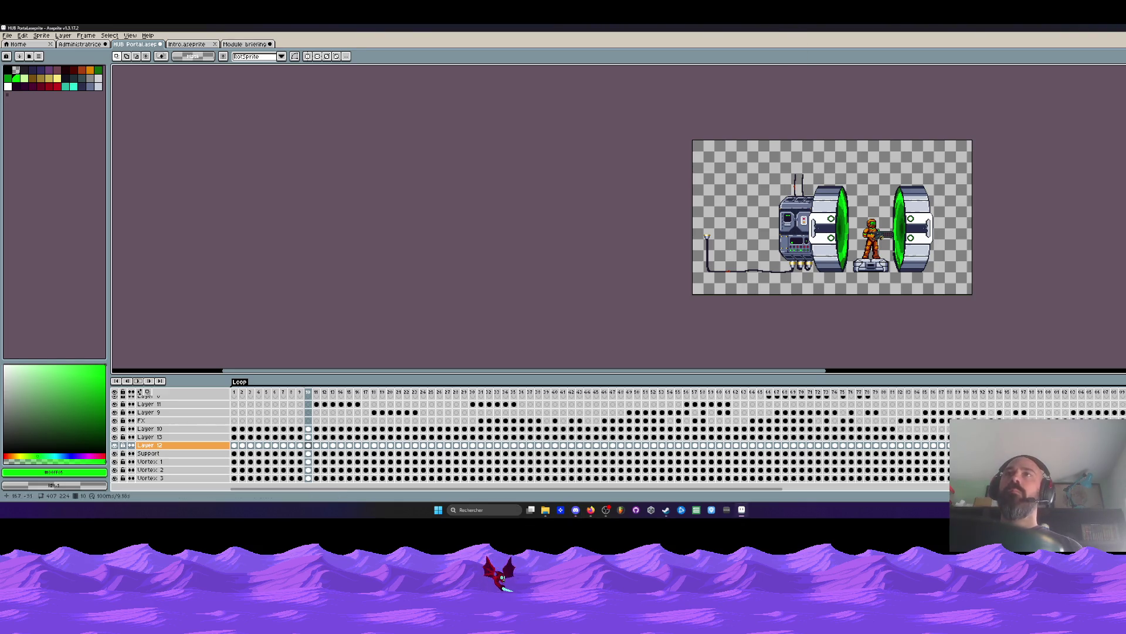
Centre the portal scene, marquee the lamp head, and switch to the Module briefing sprite.
drag(804, 106, 564, 167)
scroll(563, 168, up, 1)
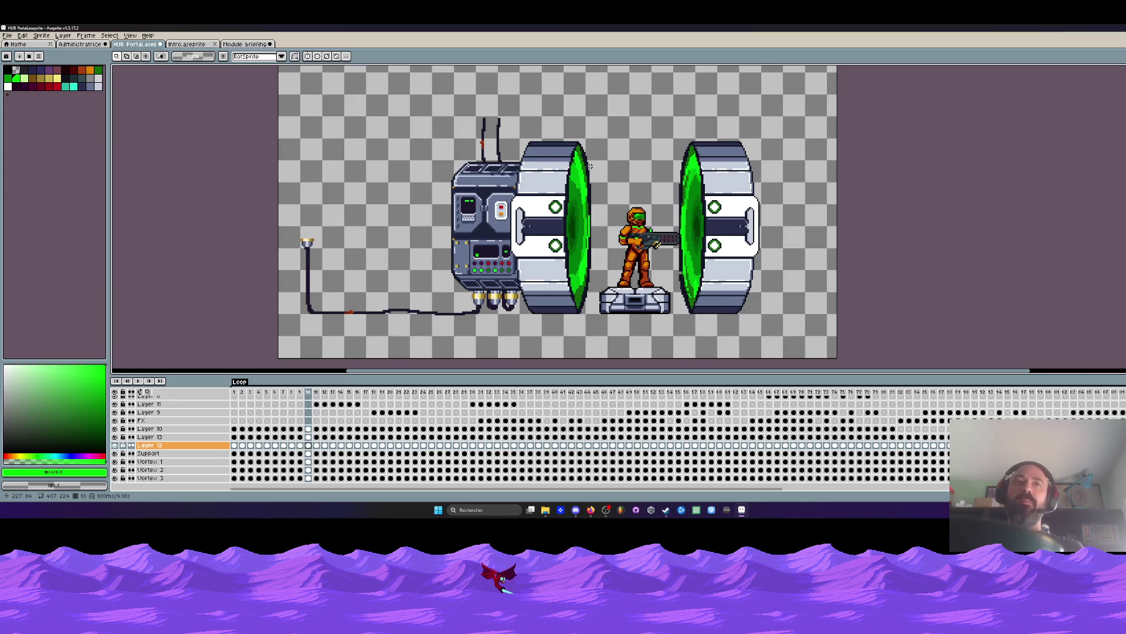
scroll(308, 244, up, 2)
scroll(308, 244, up, 2)
scroll(308, 244, down, 4)
scroll(318, 253, up, 3)
drag(308, 200, 383, 245)
scroll(382, 245, down, 3)
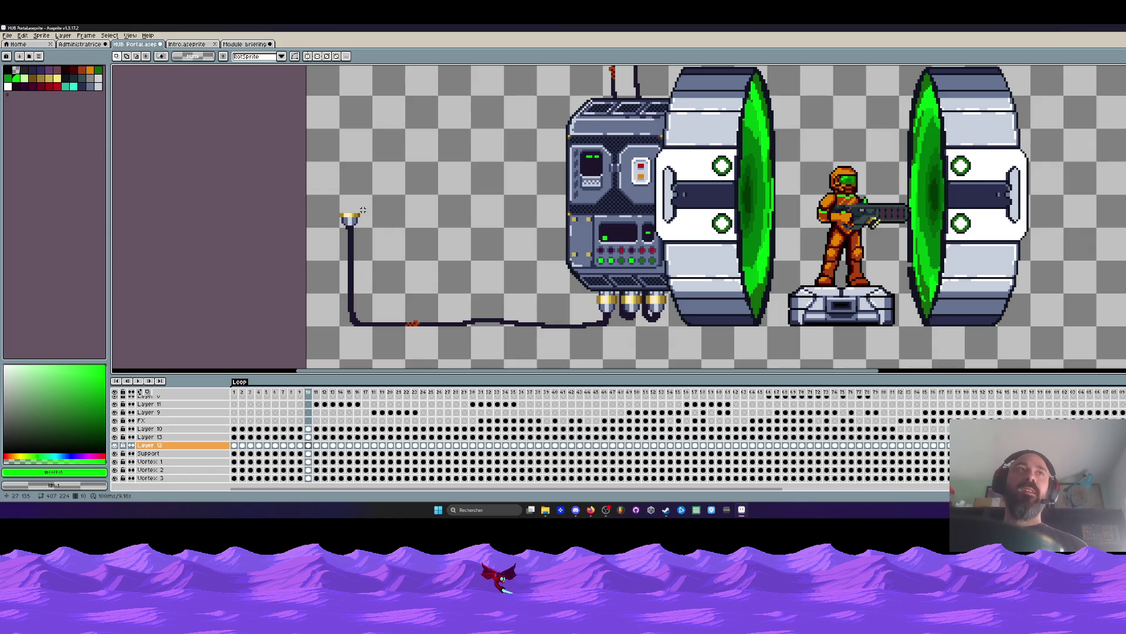
click(245, 44)
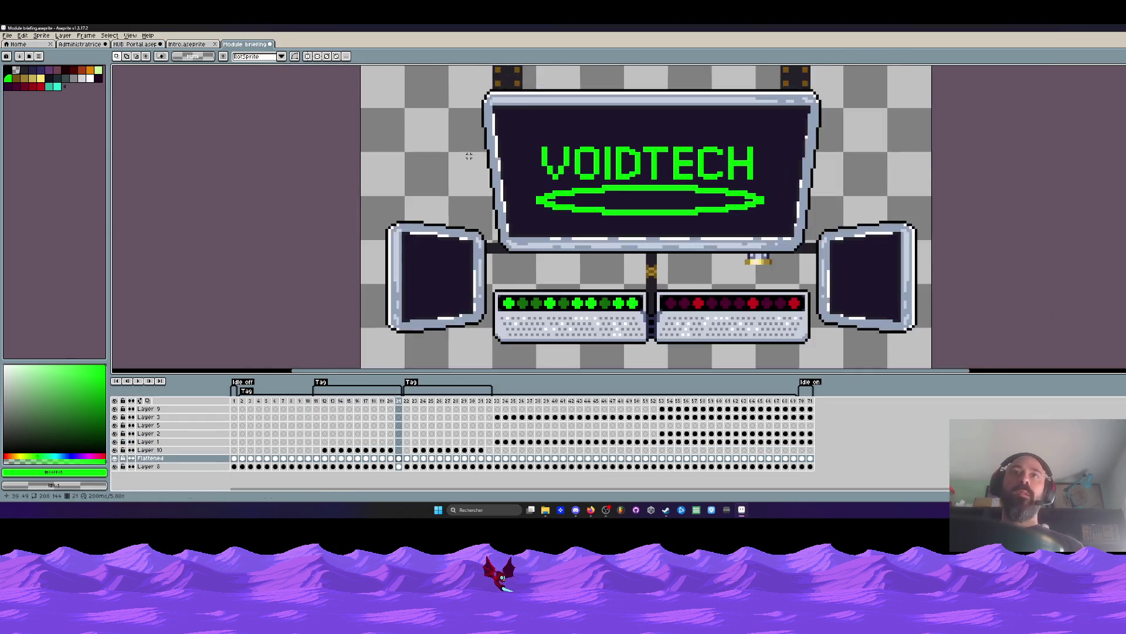
scroll(546, 179, down, 1)
scroll(546, 179, up, 1)
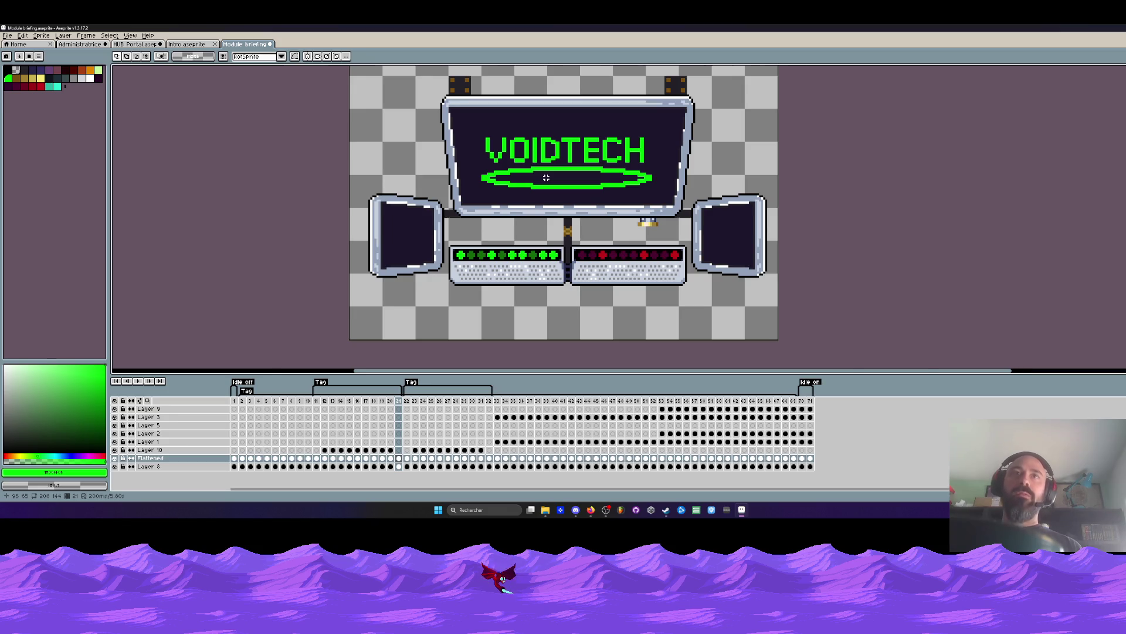
scroll(546, 179, up, 1)
scroll(546, 179, up, 1)
scroll(546, 178, up, 1)
scroll(585, 155, down, 1)
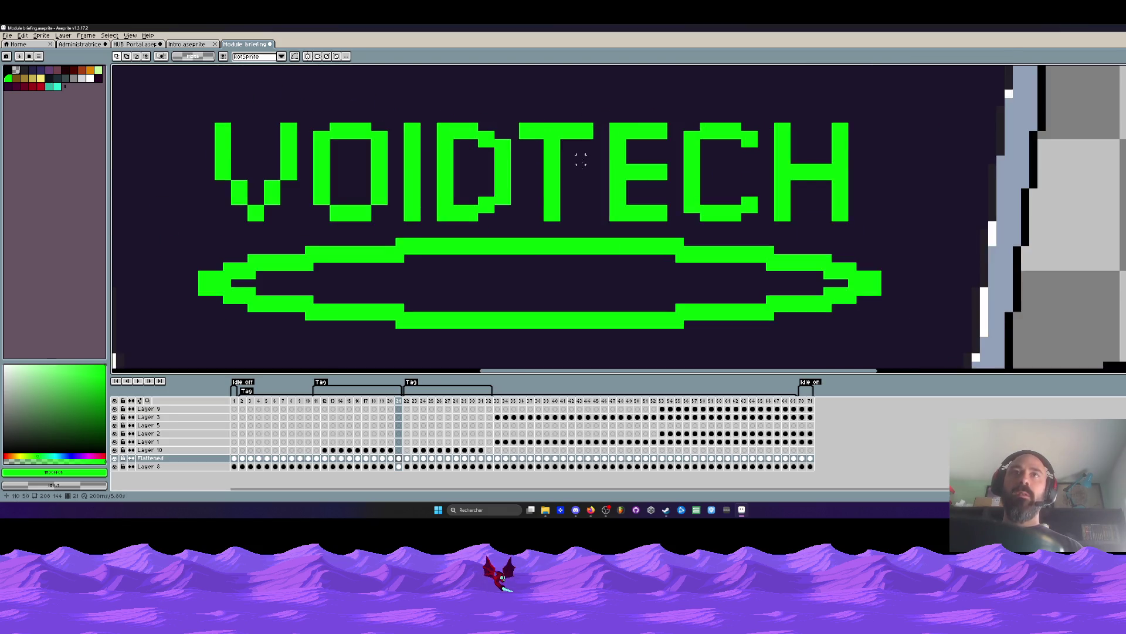
scroll(580, 167, up, 1)
Sample the logo's bright green and marquee the ECH letters of VOIDTECH.
key(alt)
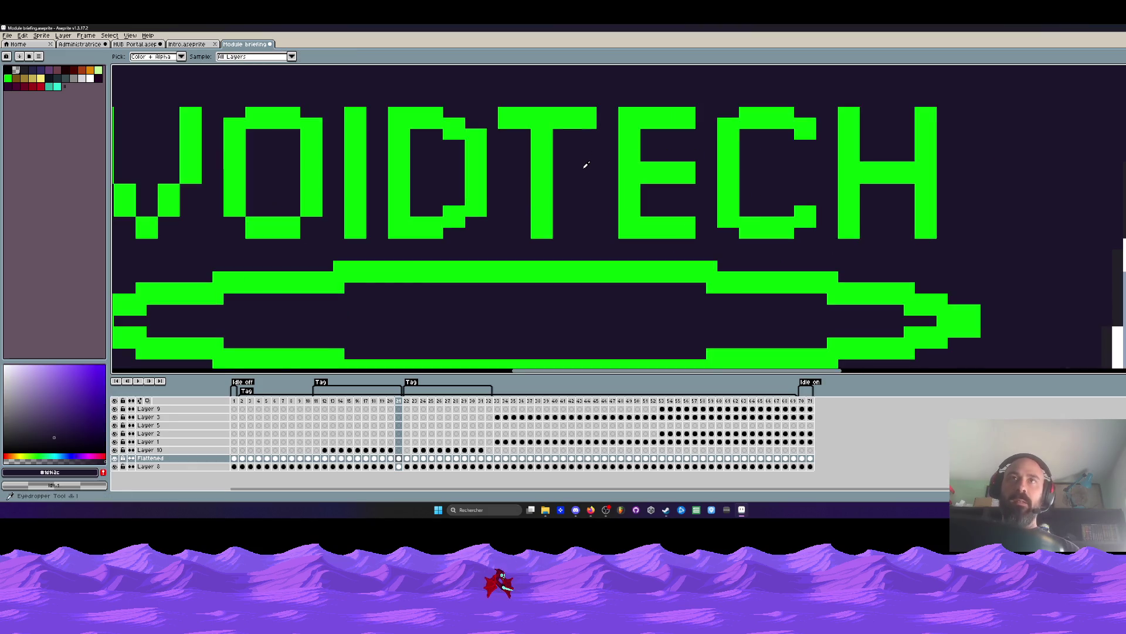
scroll(584, 167, down, 2)
scroll(606, 143, up, 1)
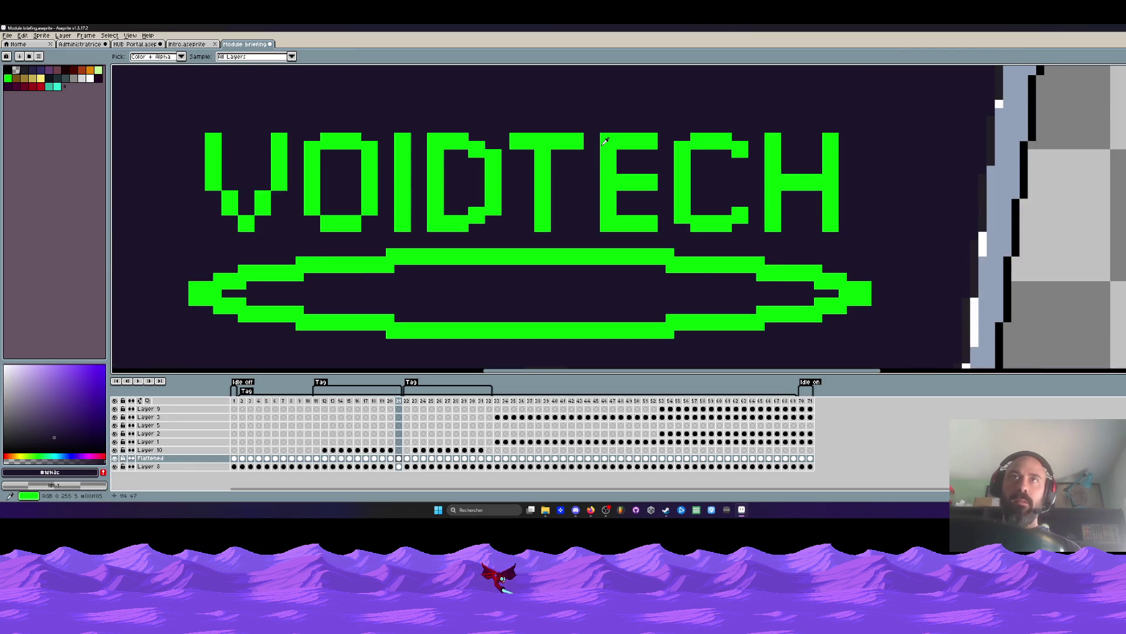
key(m)
drag(566, 115, 858, 242)
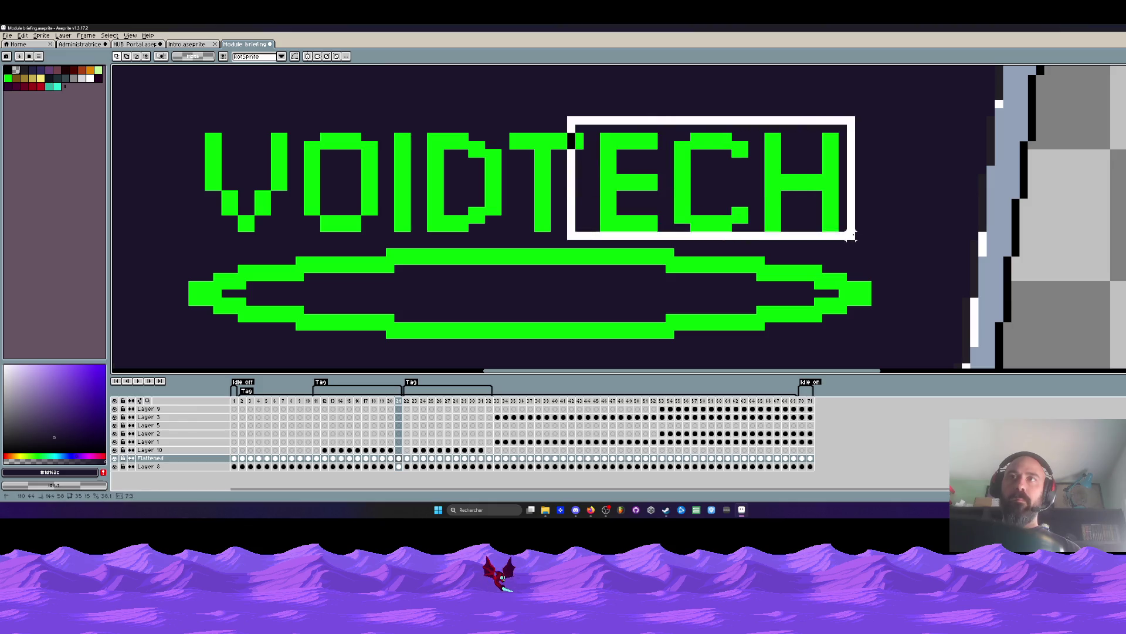
Shift the ECH letters sideways for a glitch, then reselect the whole logo and step back a frame.
drag(632, 185, 623, 184)
scroll(623, 185, down, 2)
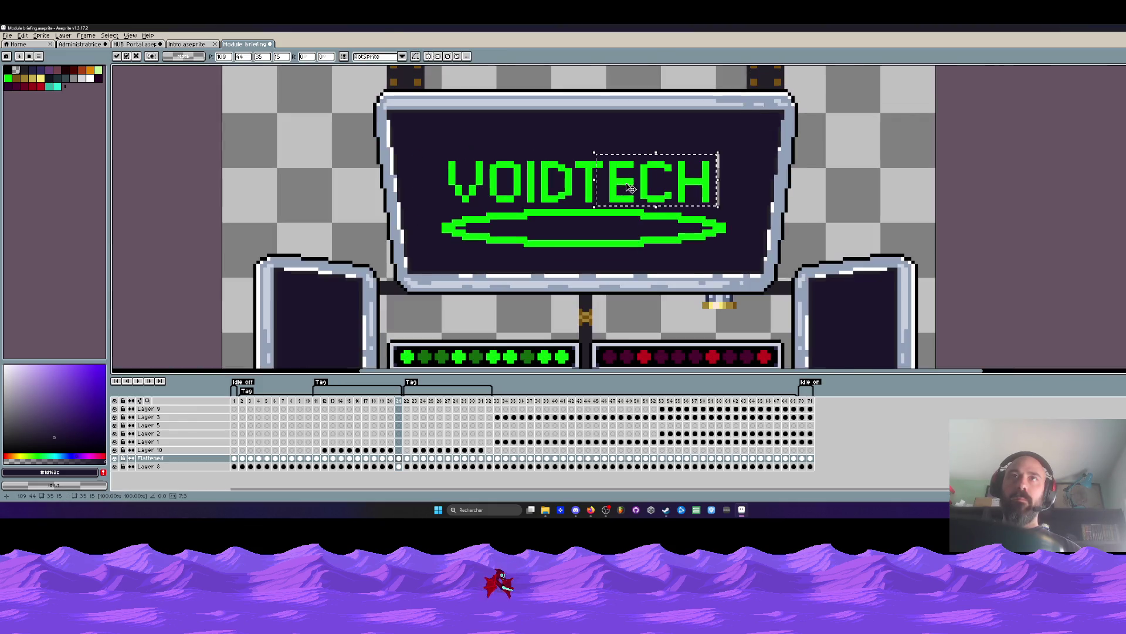
key(ctrl+d)
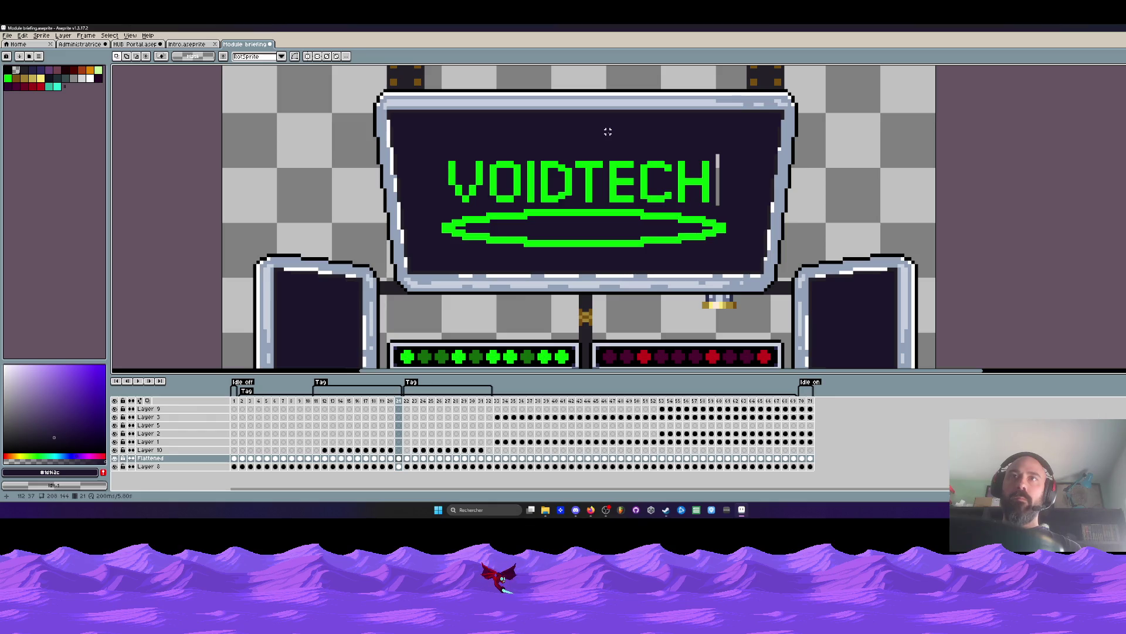
scroll(438, 172, up, 1)
drag(438, 134, 778, 216)
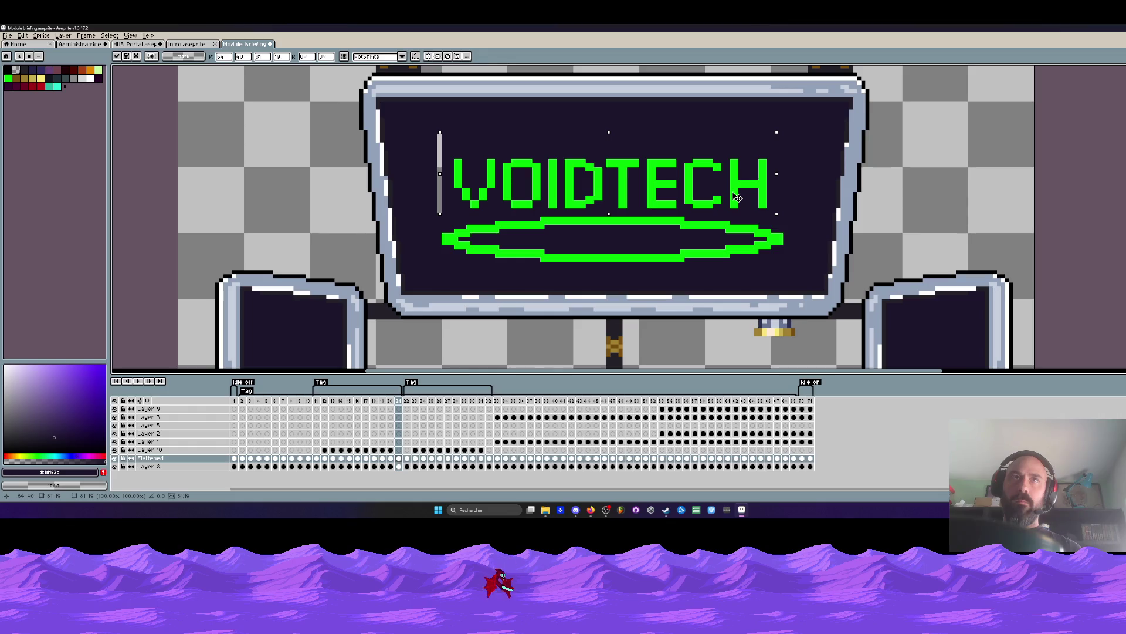
key(ctrl+d)
scroll(622, 136, down, 2)
key(Left)
scroll(571, 145, up, 1)
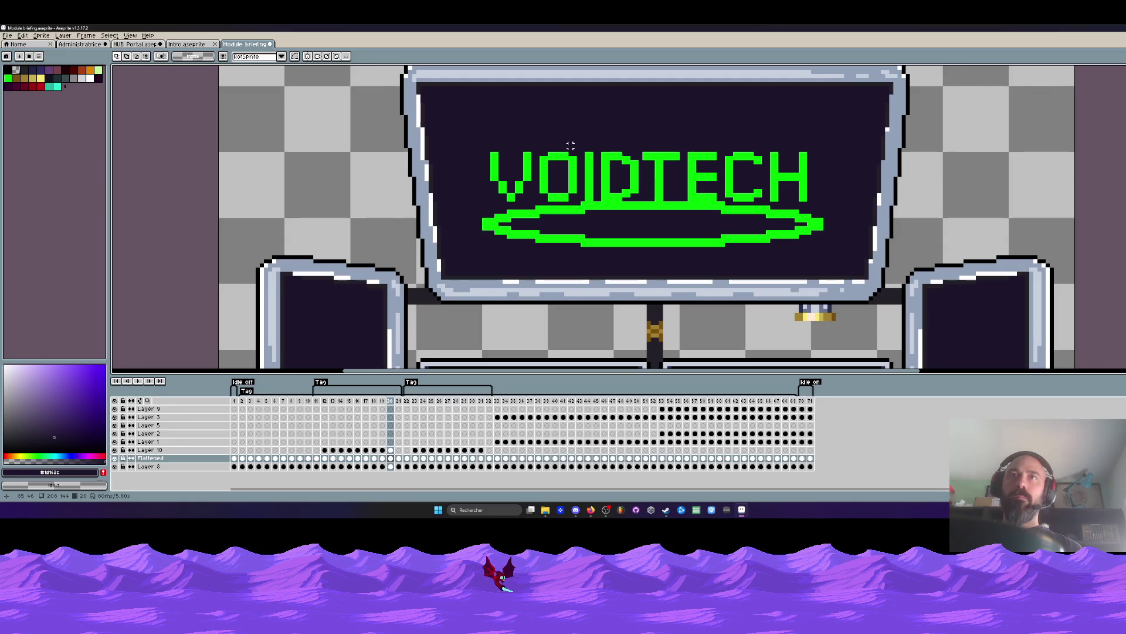
Select VOID and then TECH on frame 20, play the glitch and flip frames to compare.
drag(456, 126, 641, 202)
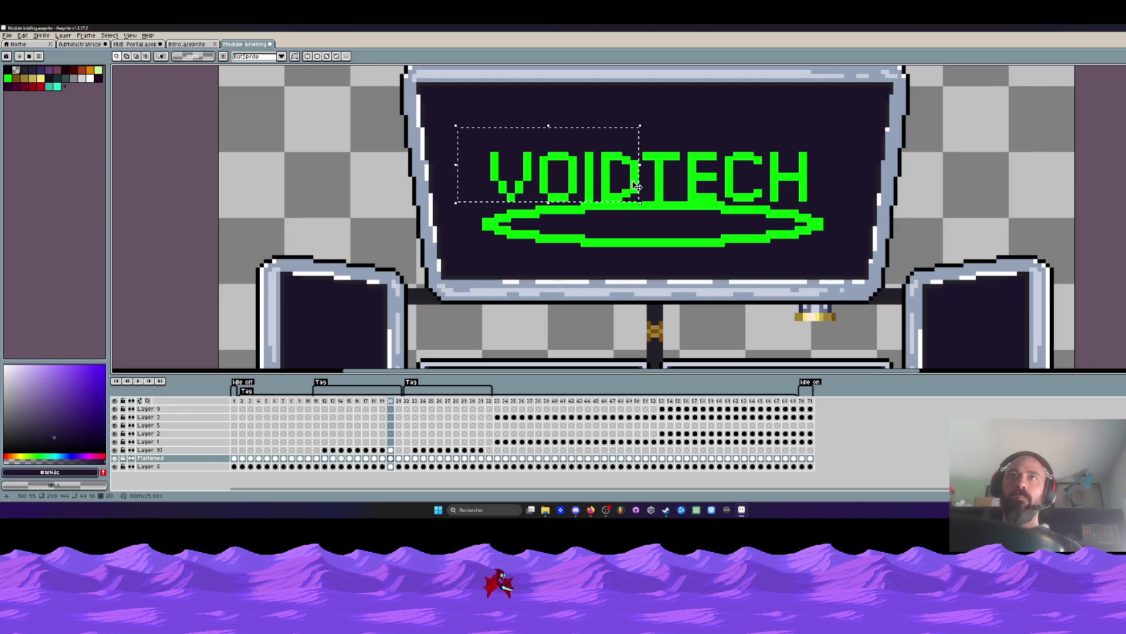
drag(668, 141, 808, 196)
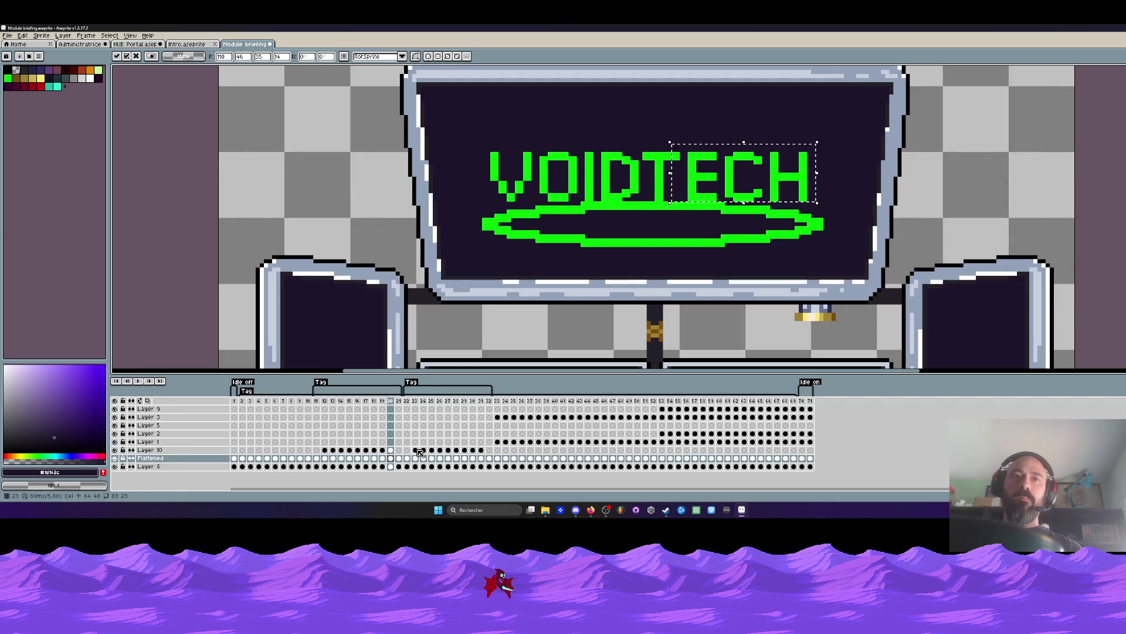
key(Return)
key(Return)
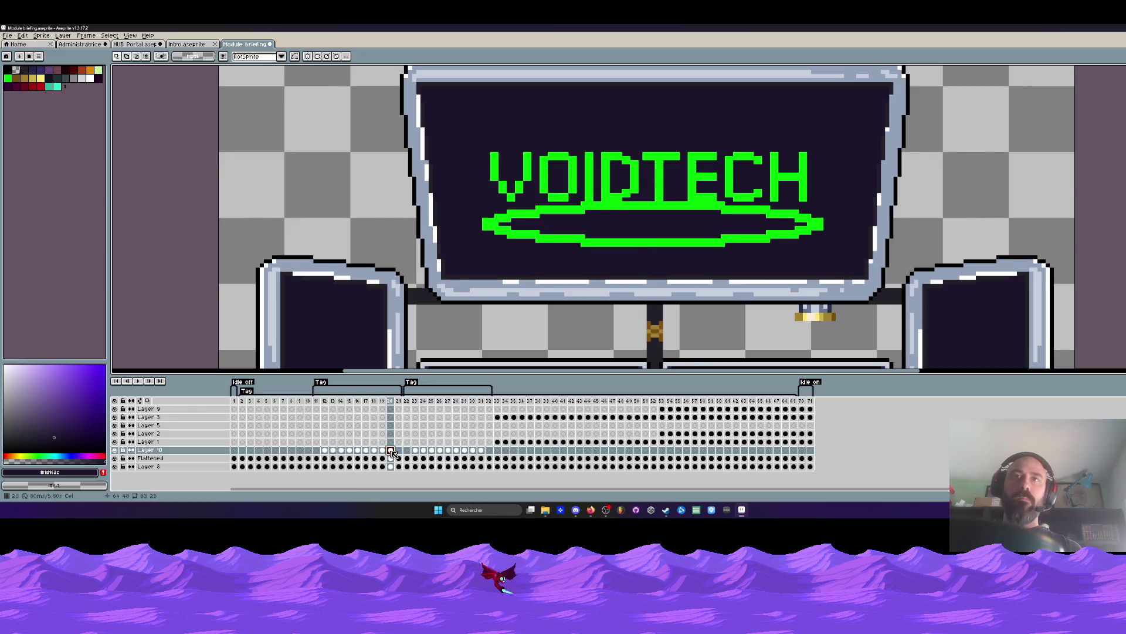
key(Right)
key(Left)
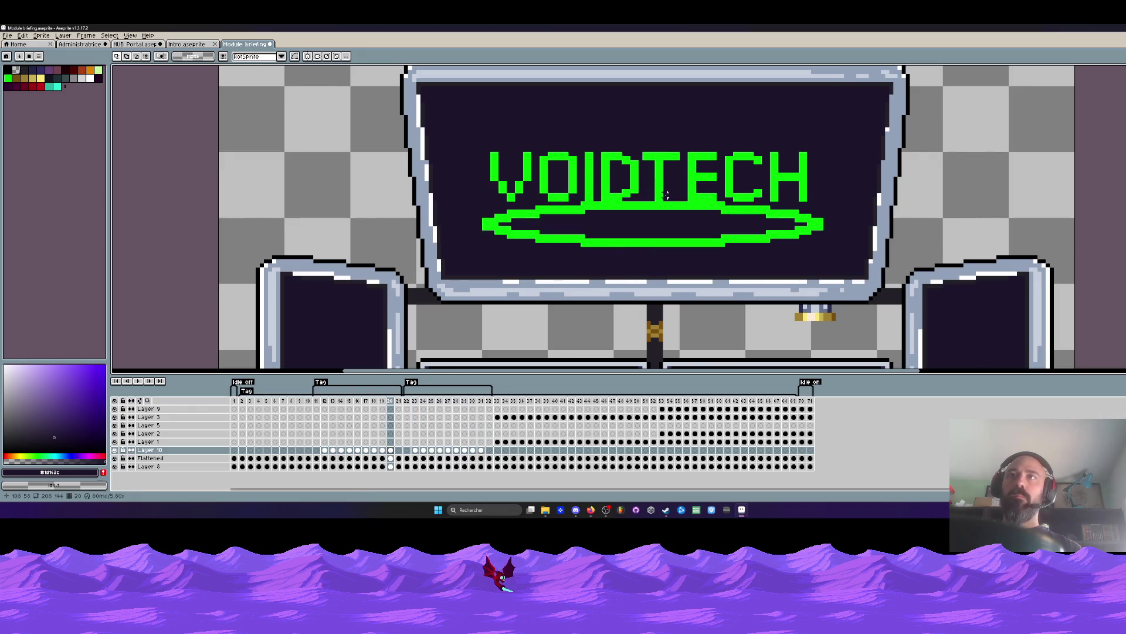
key(Right)
key(Left)
Nudge the TECH letters slightly out of line on frame 20.
drag(473, 116, 817, 208)
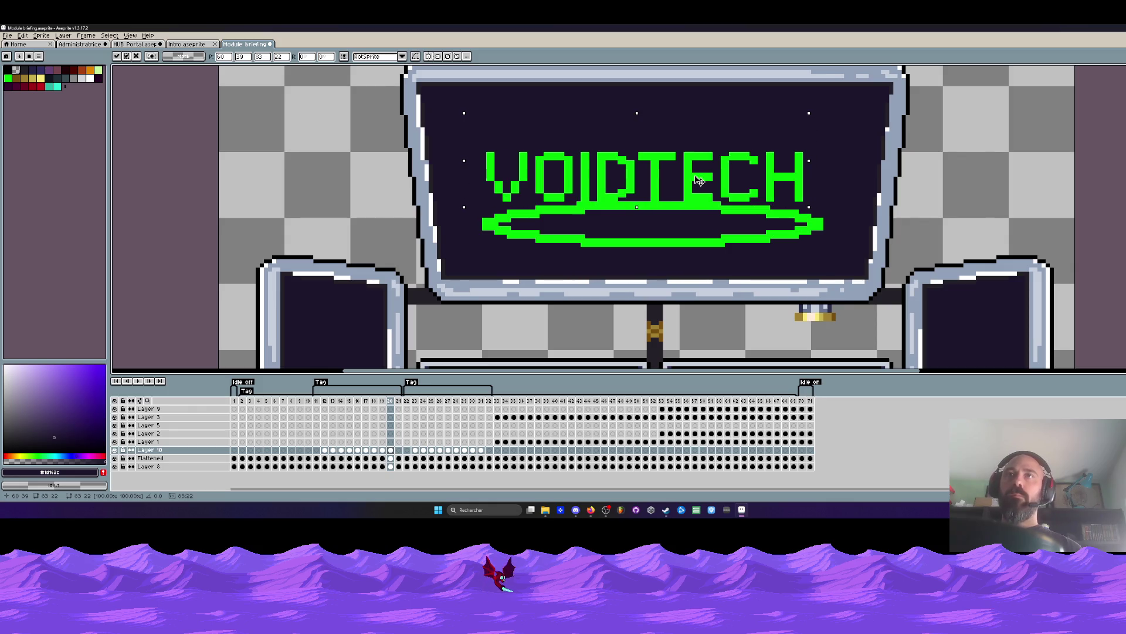
key(ctrl+d)
drag(686, 140, 828, 198)
drag(668, 138, 827, 200)
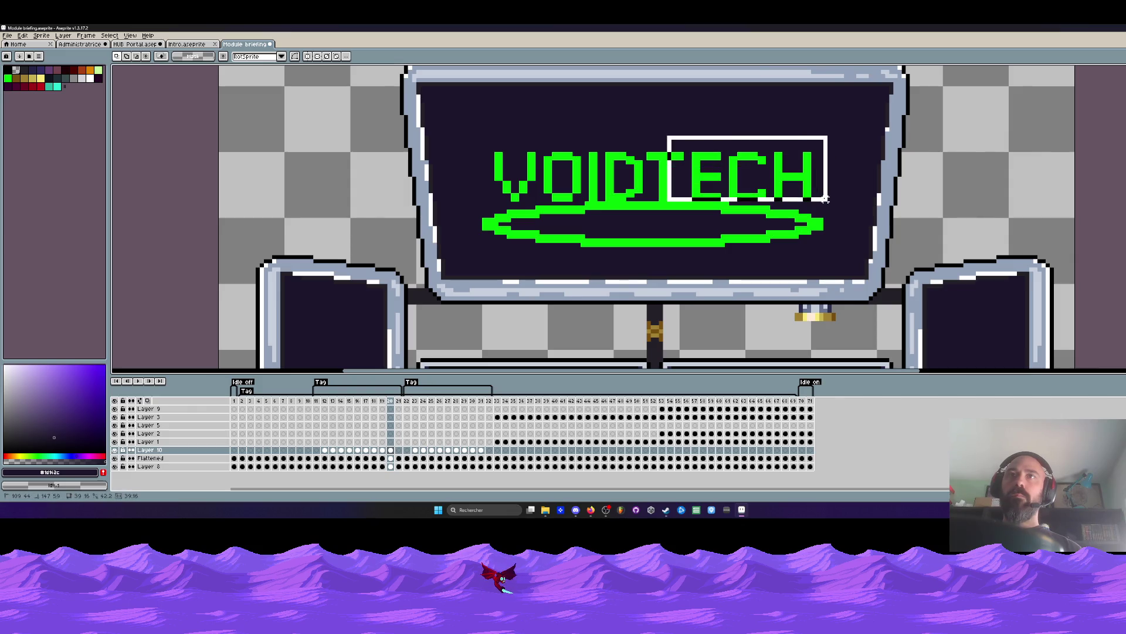
key(ctrl+d)
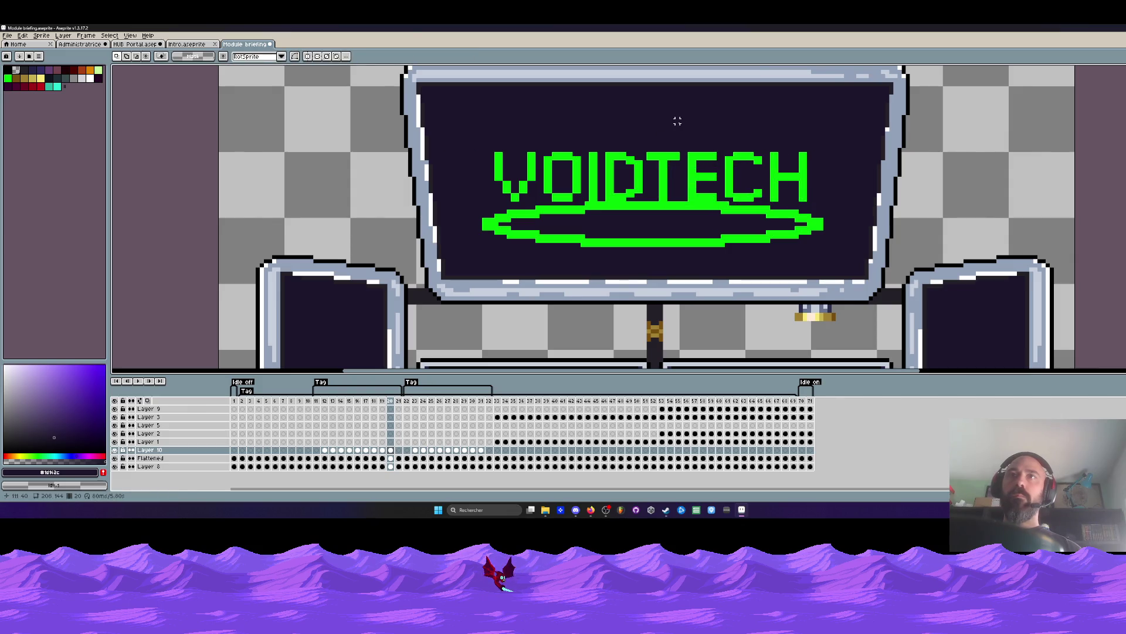
Flip between frames 20 and 21 to compare, then select VOID and TECH on frame 18.
key(Right)
key(Left)
key(Right)
key(Left)
key(Right)
key(Left)
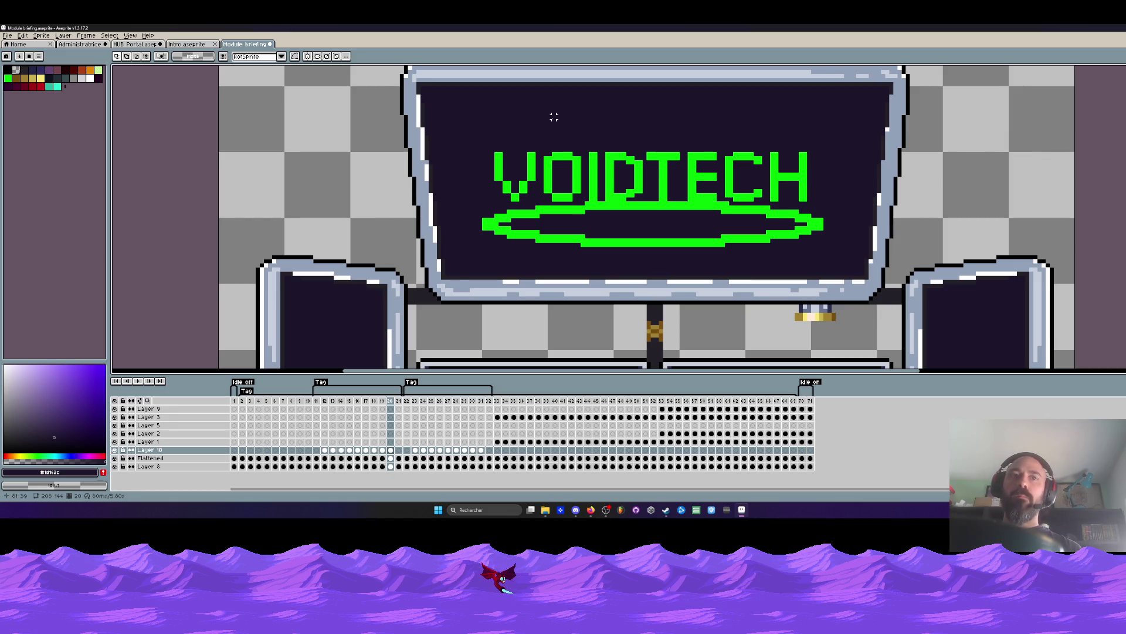
key(Left)
key(Left)
drag(480, 146, 653, 228)
drag(665, 159, 822, 222)
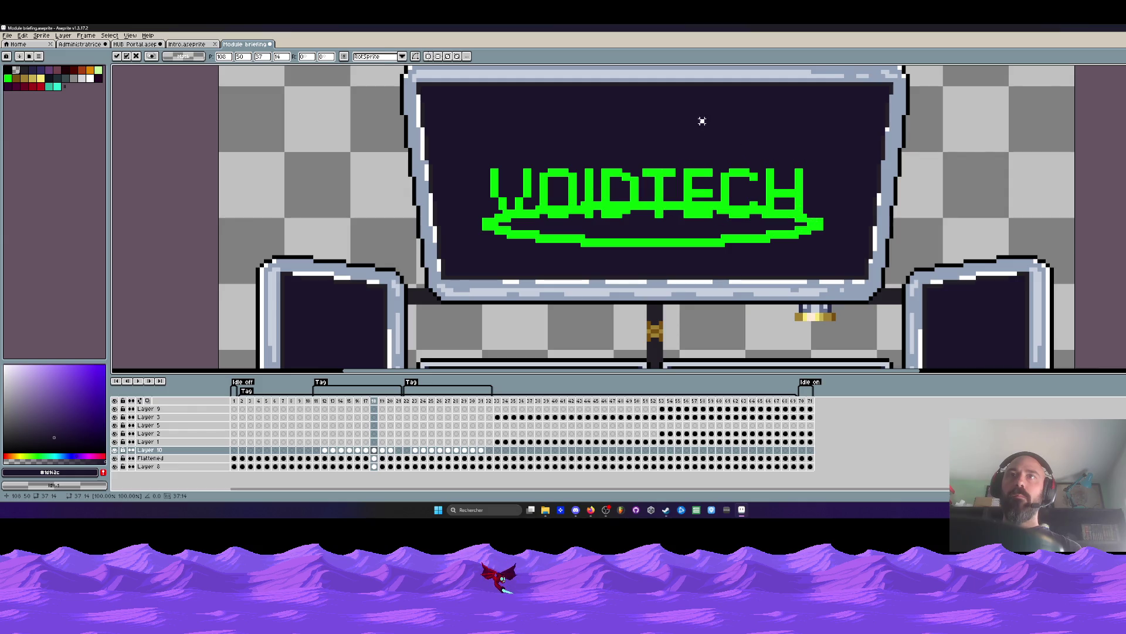
Shift the upper strip of the VOIDTECH lettering sideways on frame 18 and check the next frame.
mouse_move(475, 140)
mouse_down()
mouse_move(807, 212)
mouse_move(794, 210)
mouse_up()
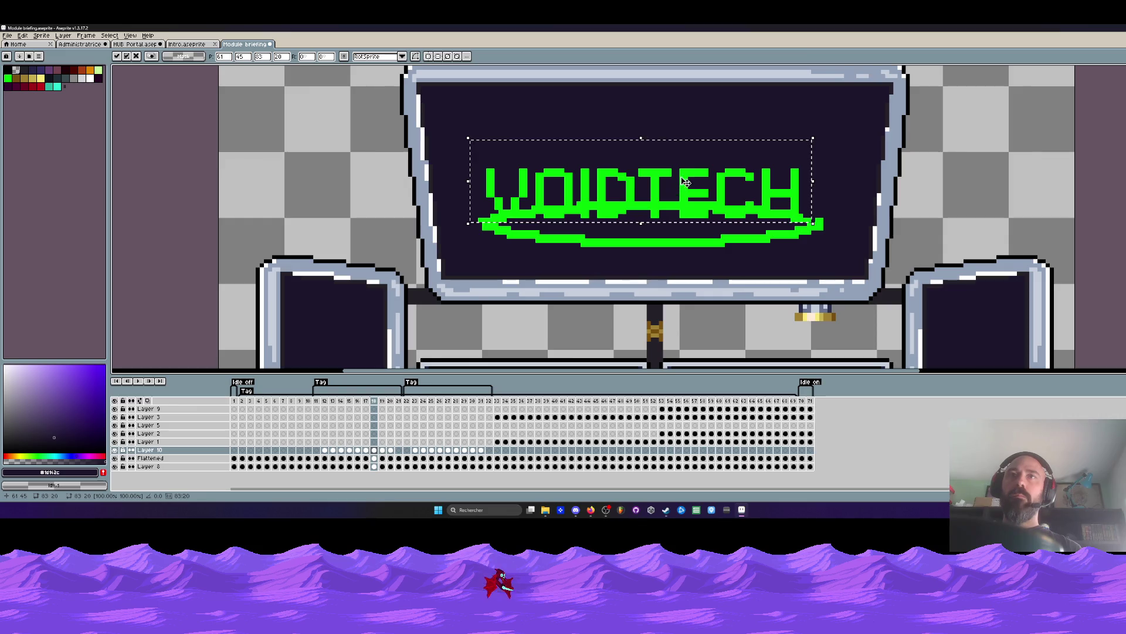
key(ctrl+d)
scroll(494, 187, up, 1)
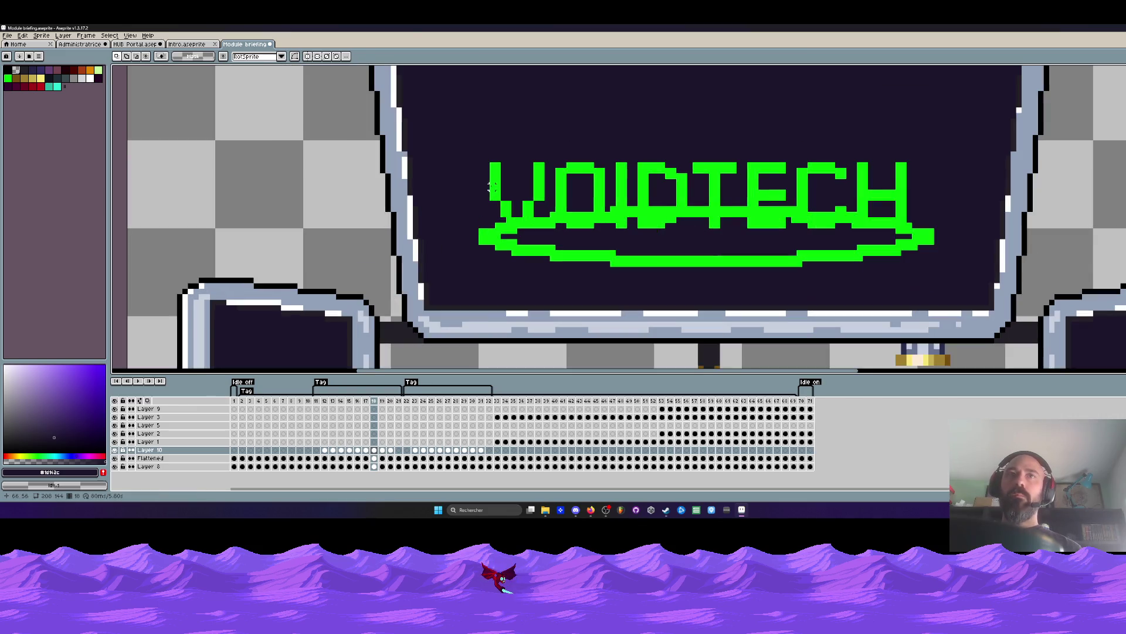
mouse_move(486, 154)
mouse_down()
mouse_move(740, 198)
mouse_move(916, 202)
mouse_up()
key(ctrl+d)
scroll(794, 164, down, 1)
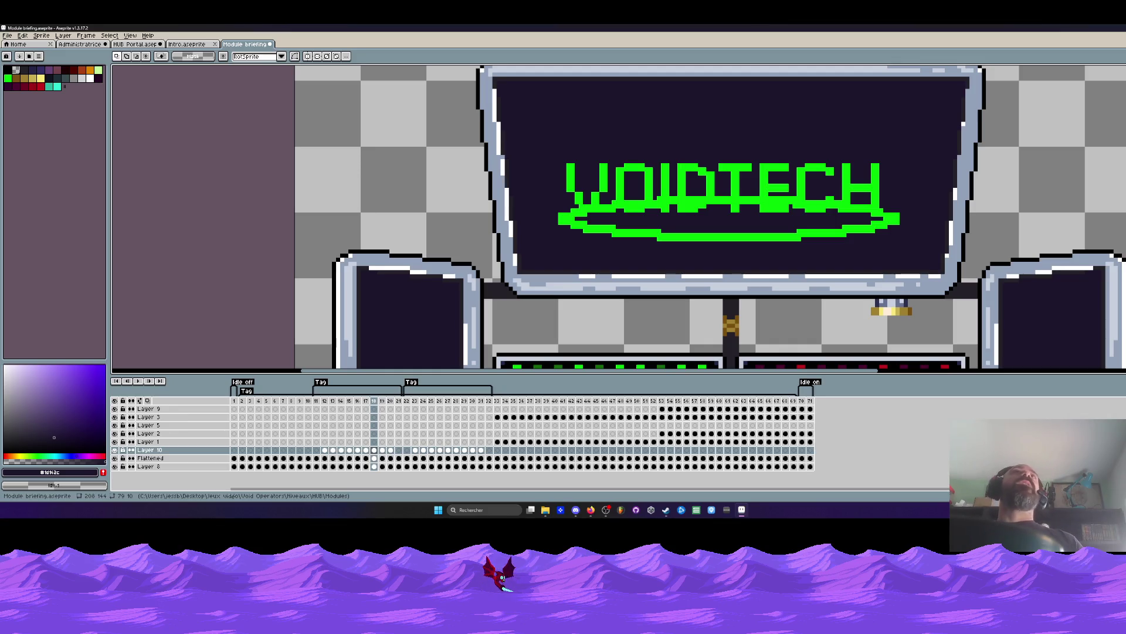
scroll(669, 227, down, 1)
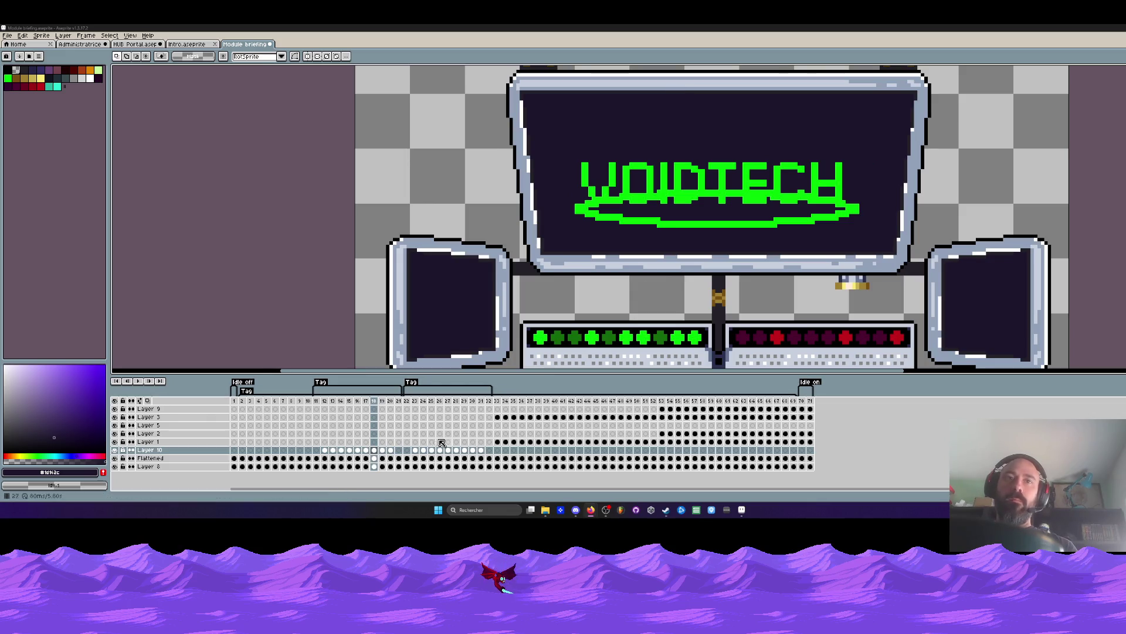
key(Right)
On frame 20 marquee the ECH letters, then return to frame 19.
key(Left)
click(385, 404)
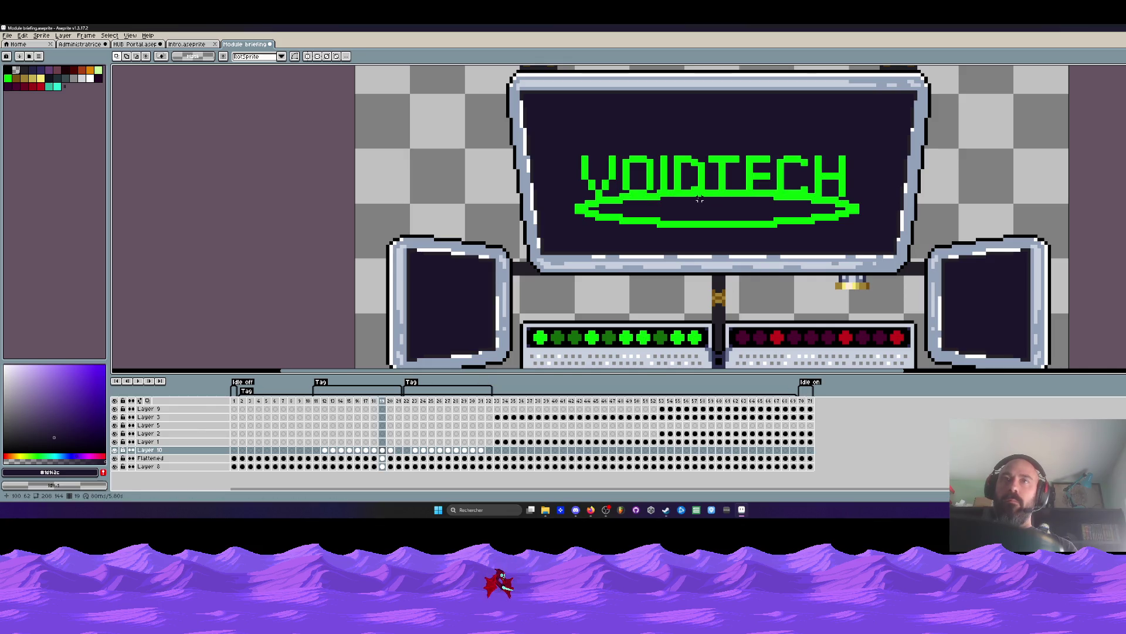
key(Right)
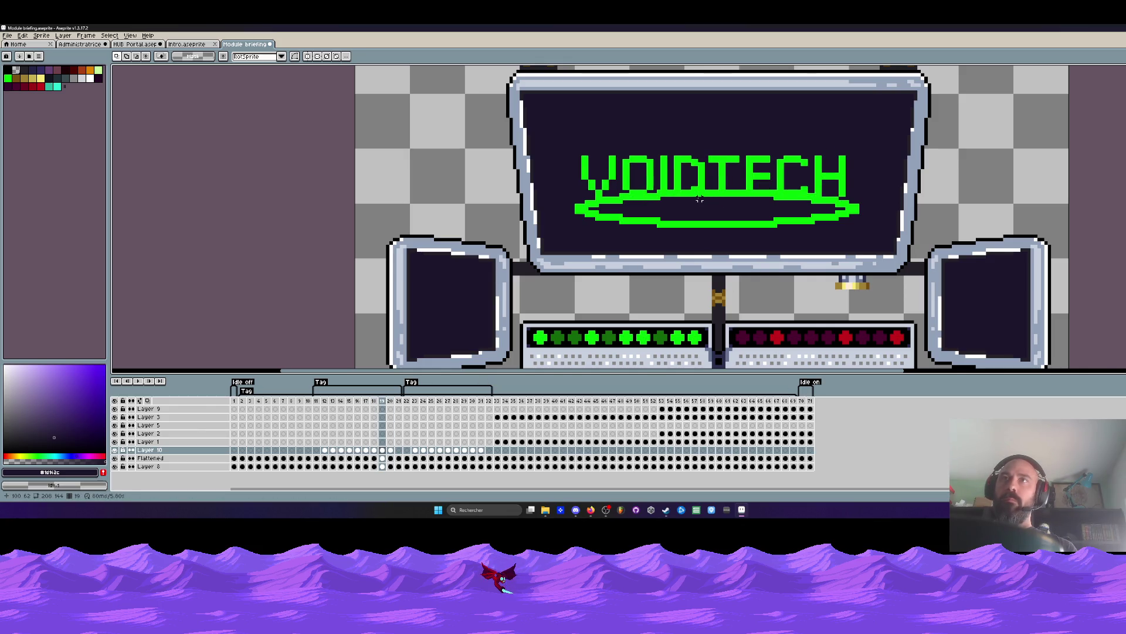
scroll(700, 200, up, 1)
mouse_move(731, 145)
mouse_down()
mouse_move(874, 209)
mouse_move(867, 198)
mouse_up()
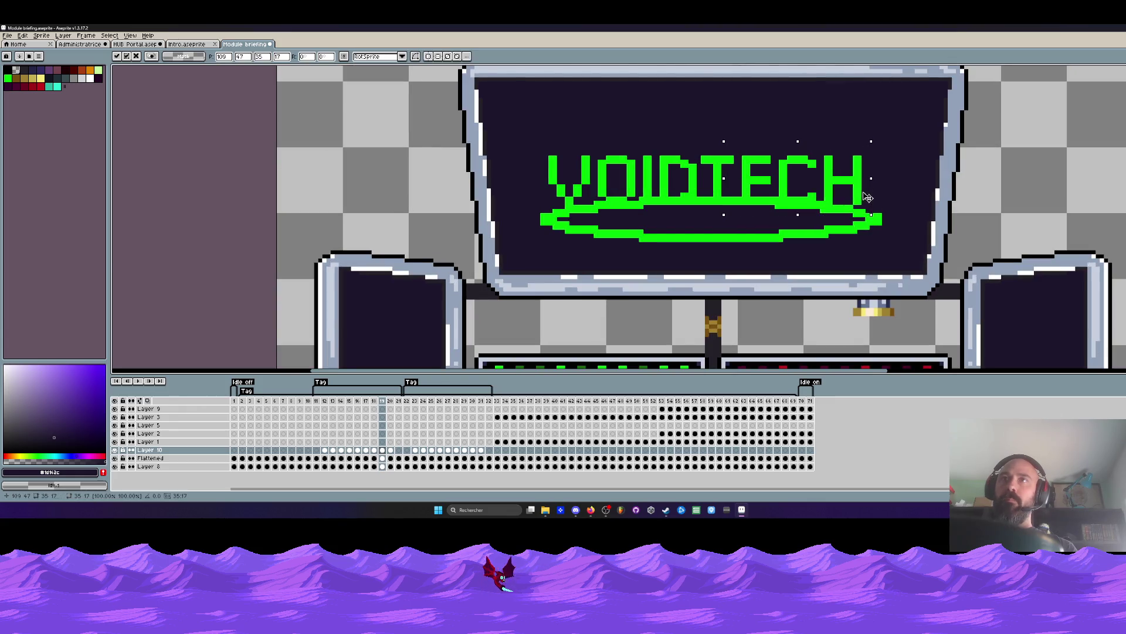
key(Escape)
key(Left)
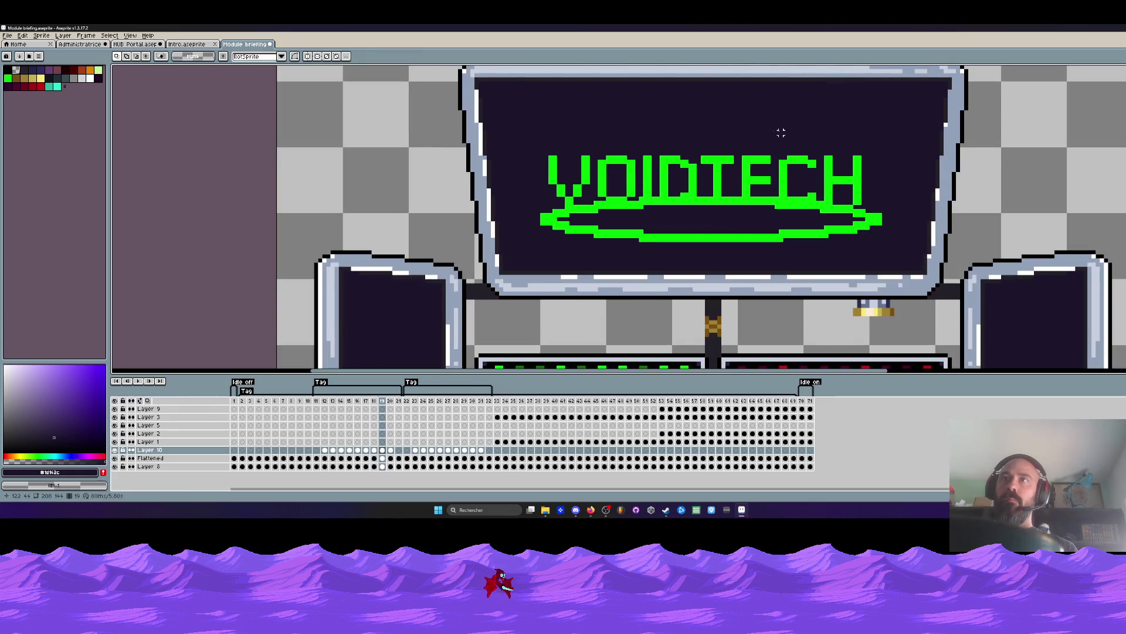
Shift the whole VOIDTECH logo slightly on frame 19 and sample a colour from the canvas.
drag(547, 134, 873, 230)
drag(766, 180, 775, 178)
key(Escape)
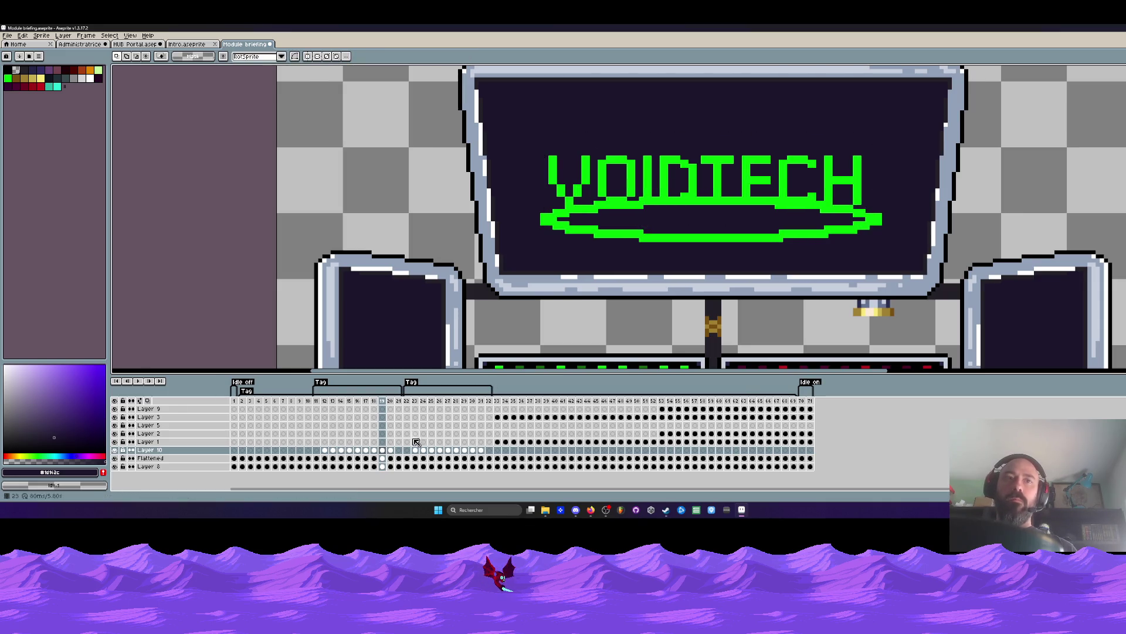
mouse_move(532, 146)
mouse_down()
mouse_move(872, 215)
mouse_move(866, 198)
mouse_up()
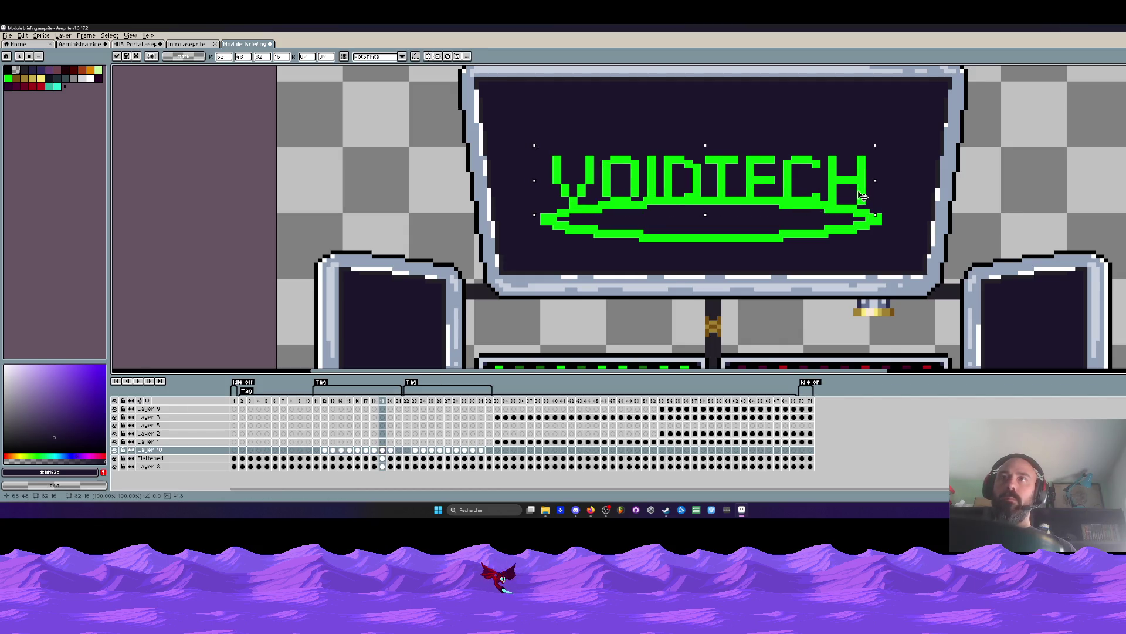
key(Escape)
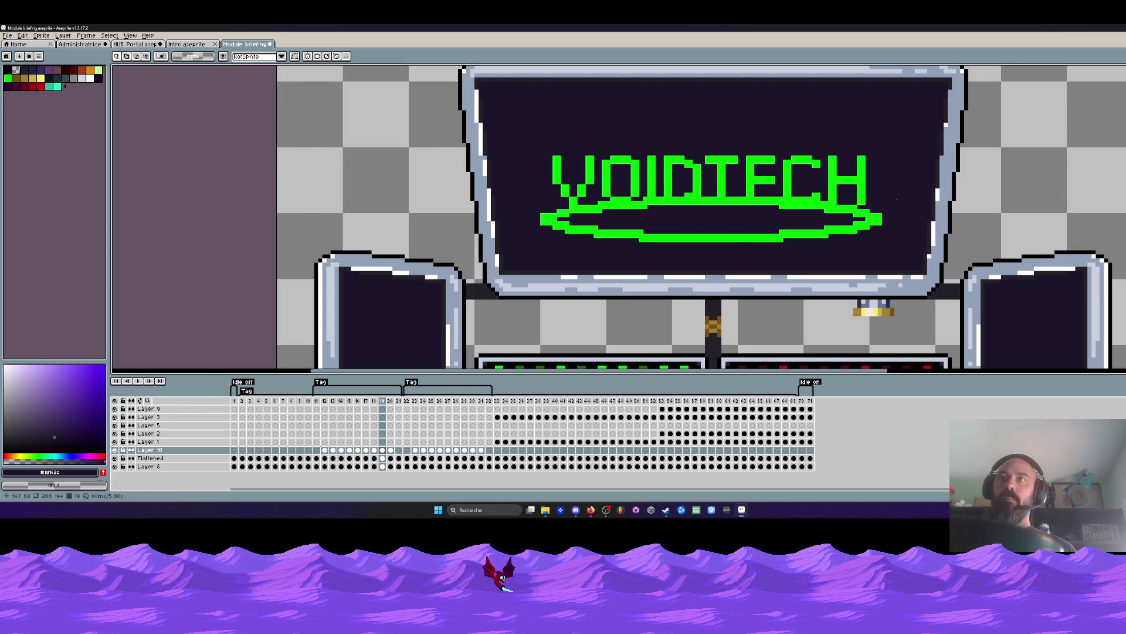
scroll(861, 197, up, 3)
key(alt)
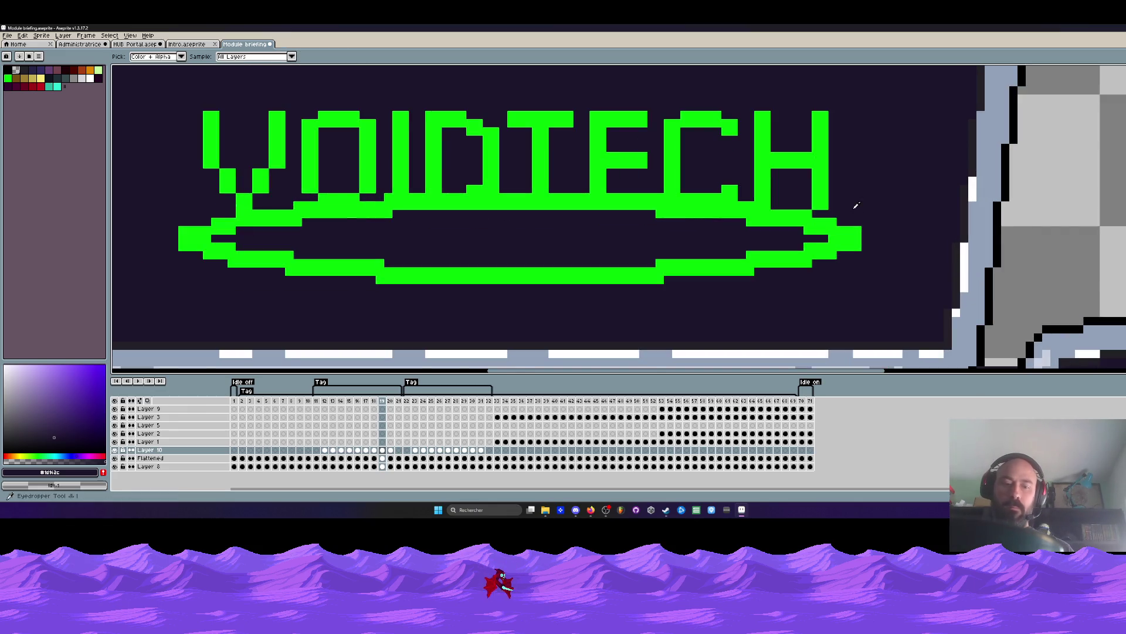
scroll(852, 202, down, 3)
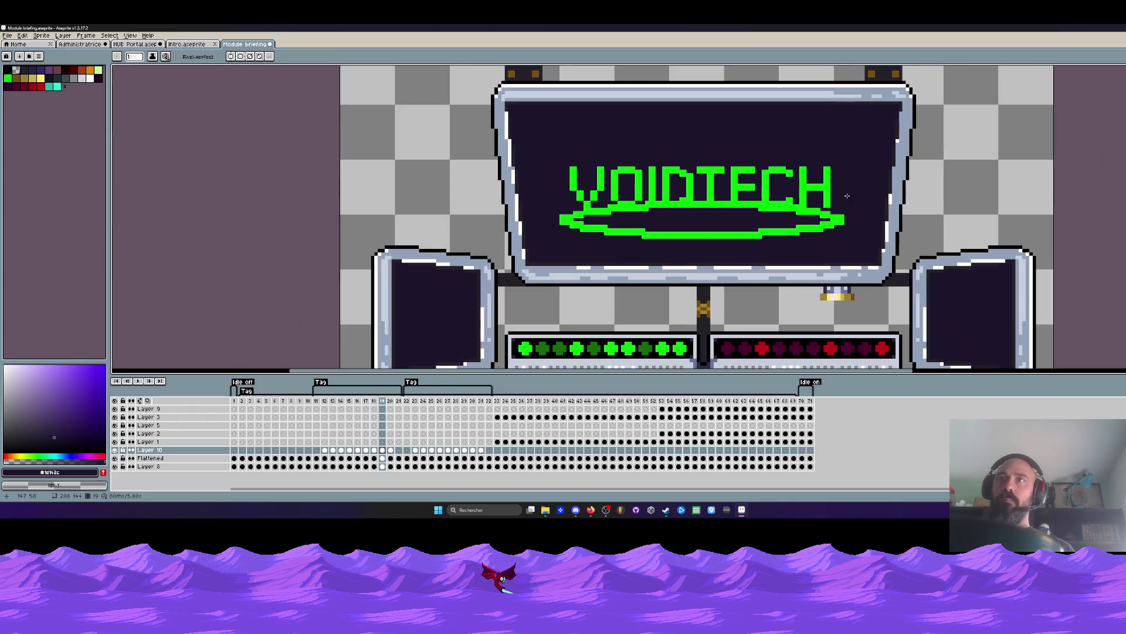
Step through the glitch frames to review them and marquee the VOIDTECH lettering on one.
key(Left)
key(Left)
key(Left)
key(Left)
key(Left)
key(Right)
key(Right)
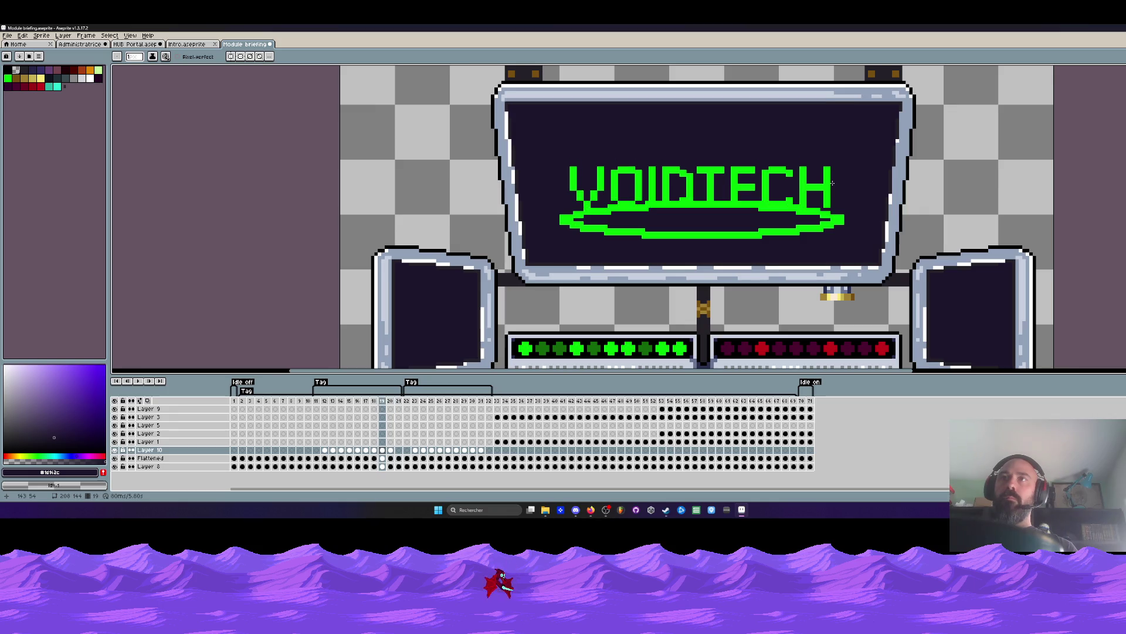
key(Right)
key(Left)
scroll(834, 183, up, 2)
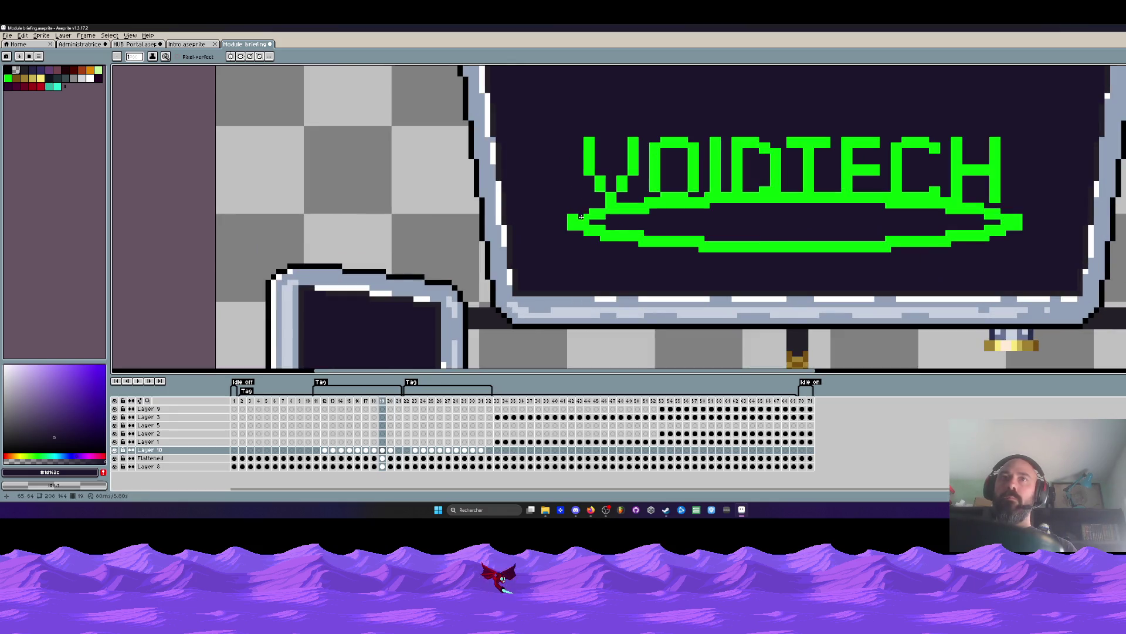
drag(562, 128, 1012, 214)
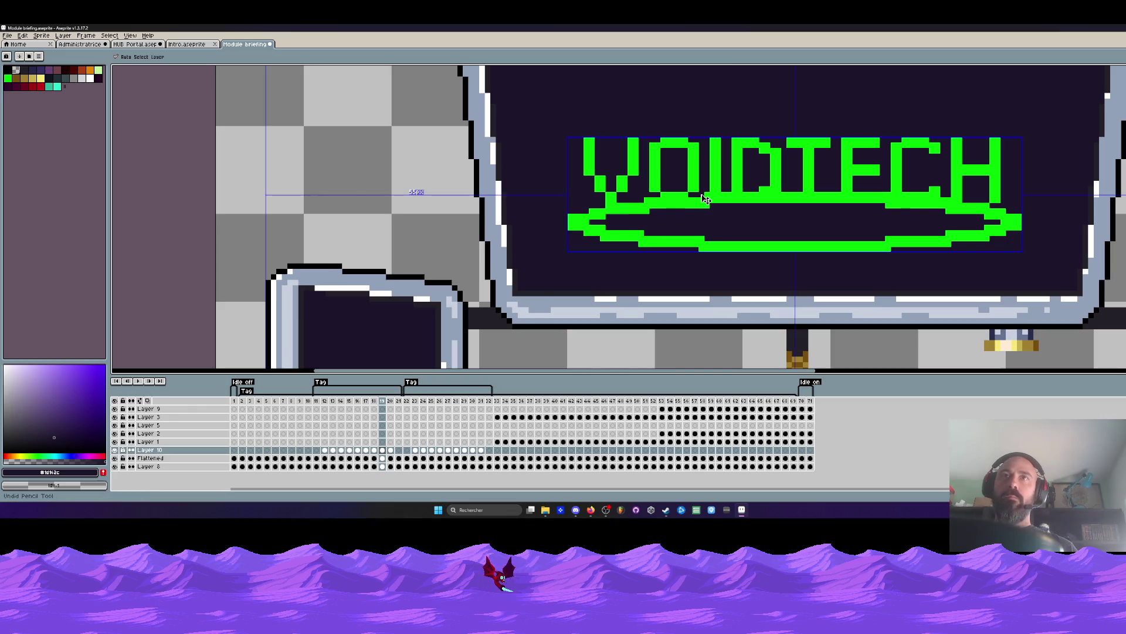